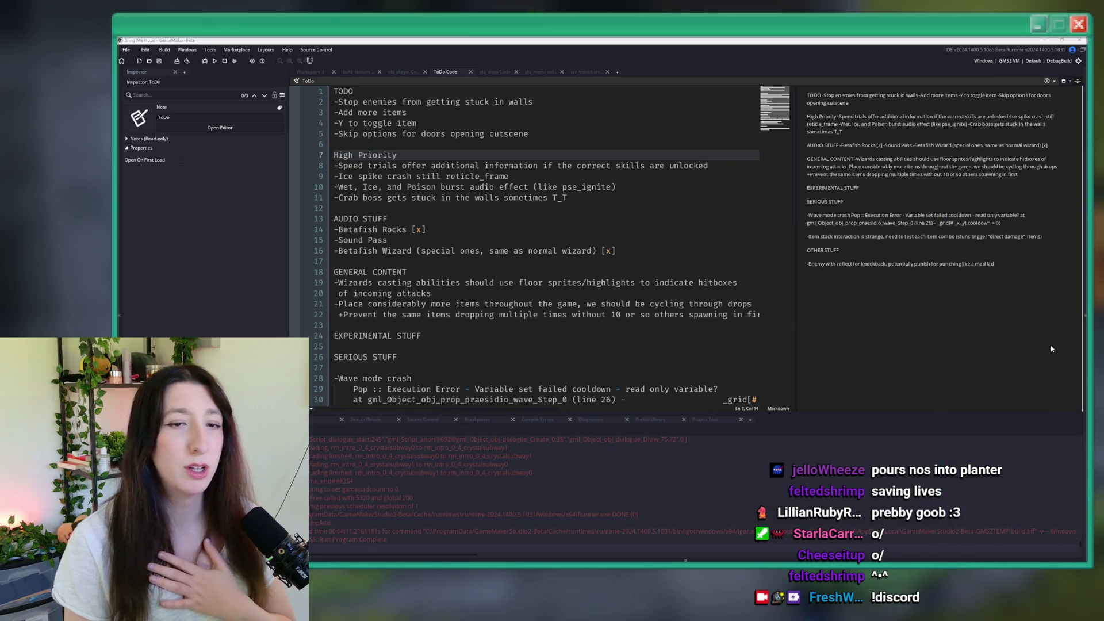
Step: Bring Discord to the front and browse the #chat and #selfies channels
{"action": "key", "text": "alt+Tab"}
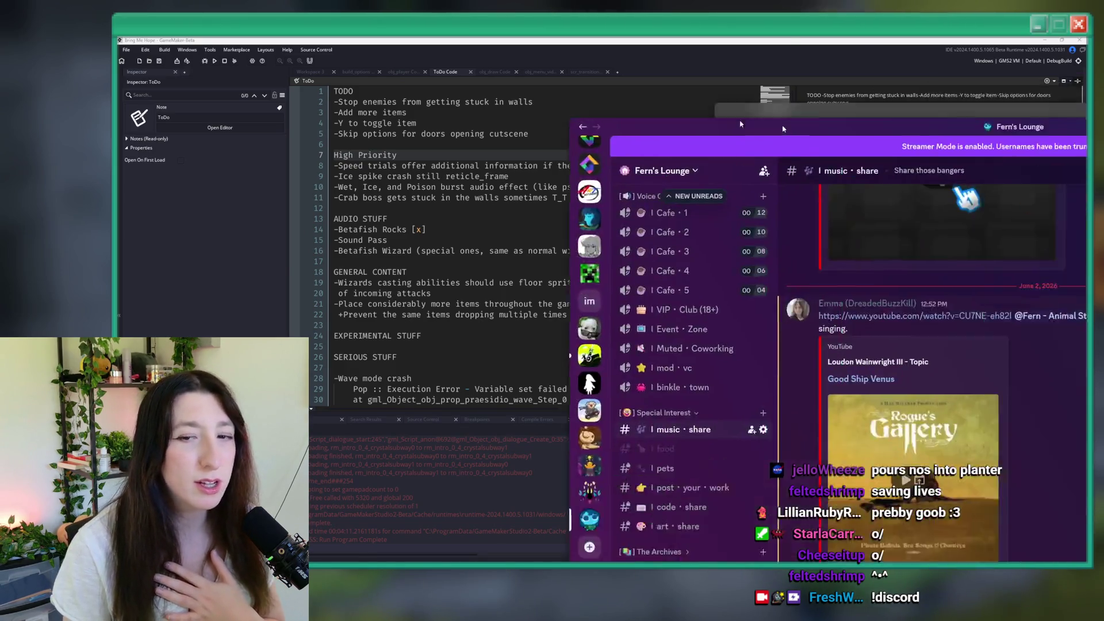
{"action": "right_click", "coordinate": [595, 293]}
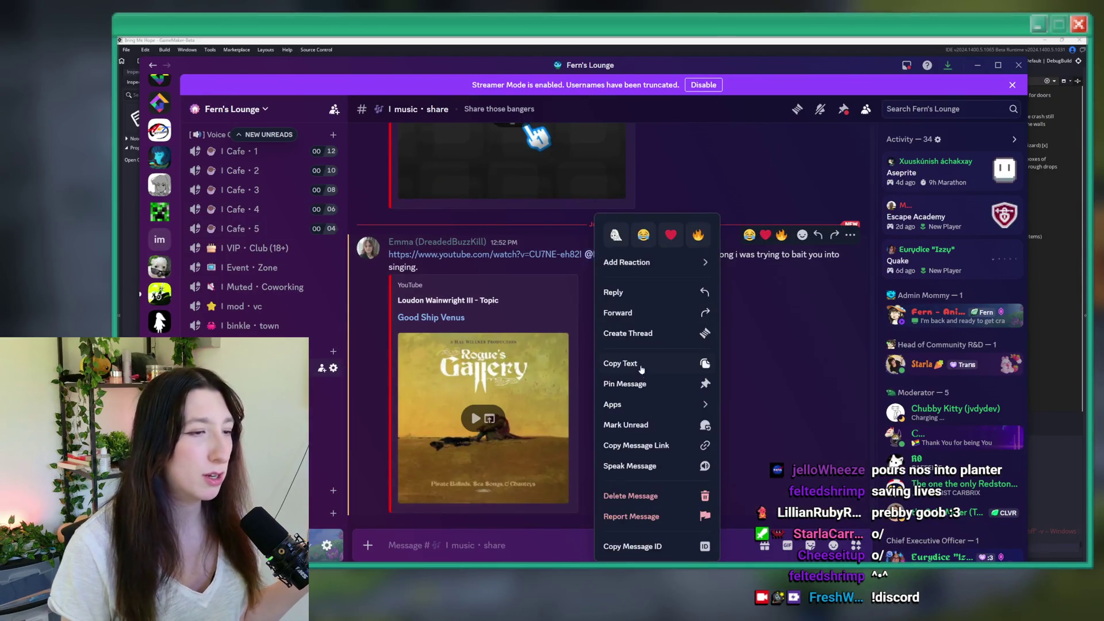
{"action": "scroll", "coordinate": [259, 230], "scroll_direction": "up", "scroll_amount": 5}
{"action": "left_click", "coordinate": [235, 239]}
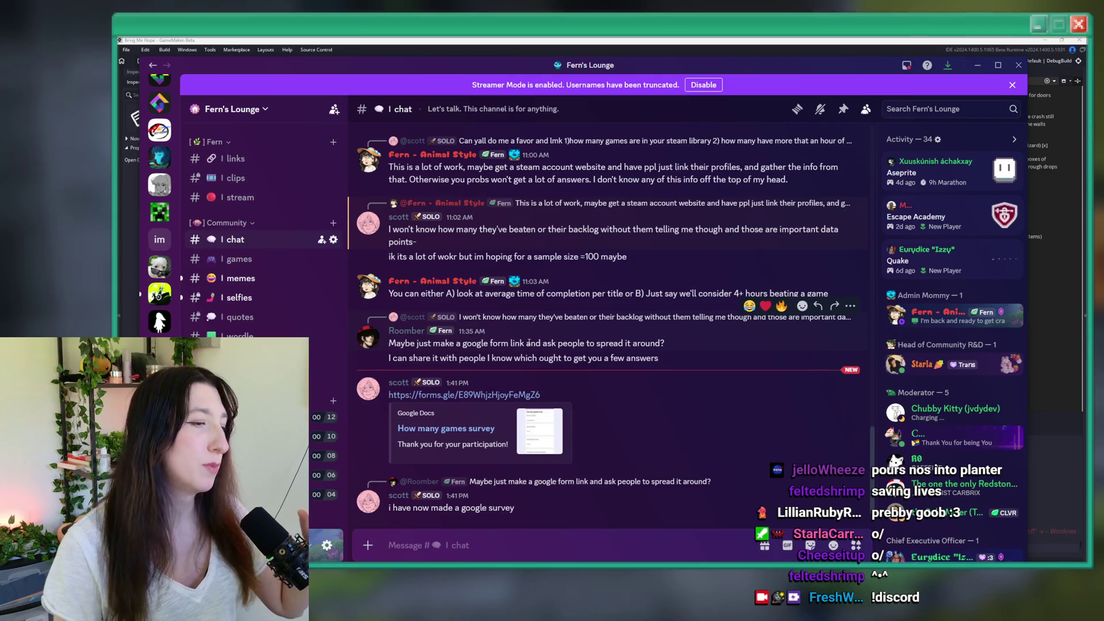
{"action": "scroll", "coordinate": [528, 343], "scroll_direction": "up", "scroll_amount": 10}
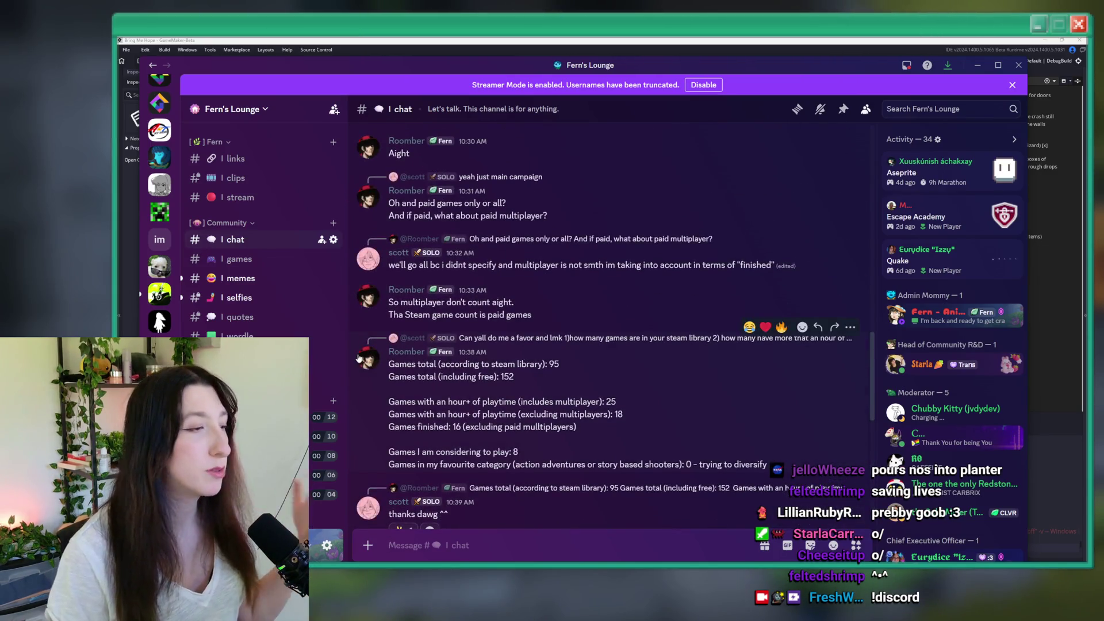
{"action": "left_click", "coordinate": [281, 299]}
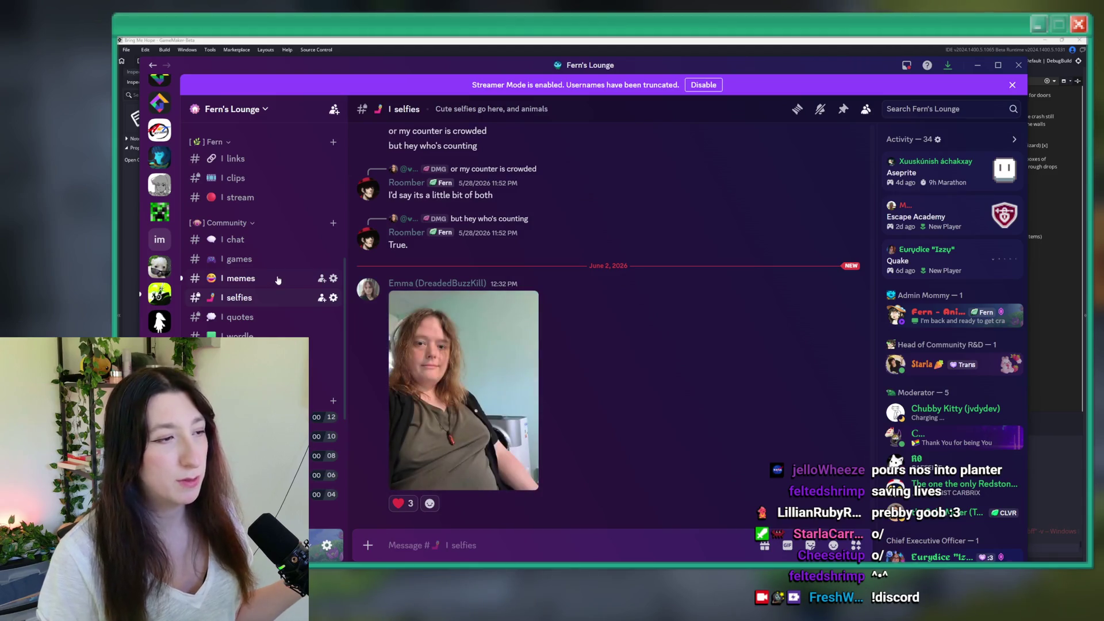
Step: Go back to #chat and scroll through its recent messages
{"action": "left_click", "coordinate": [256, 246]}
{"action": "scroll", "coordinate": [247, 276], "scroll_direction": "down", "scroll_amount": 5}
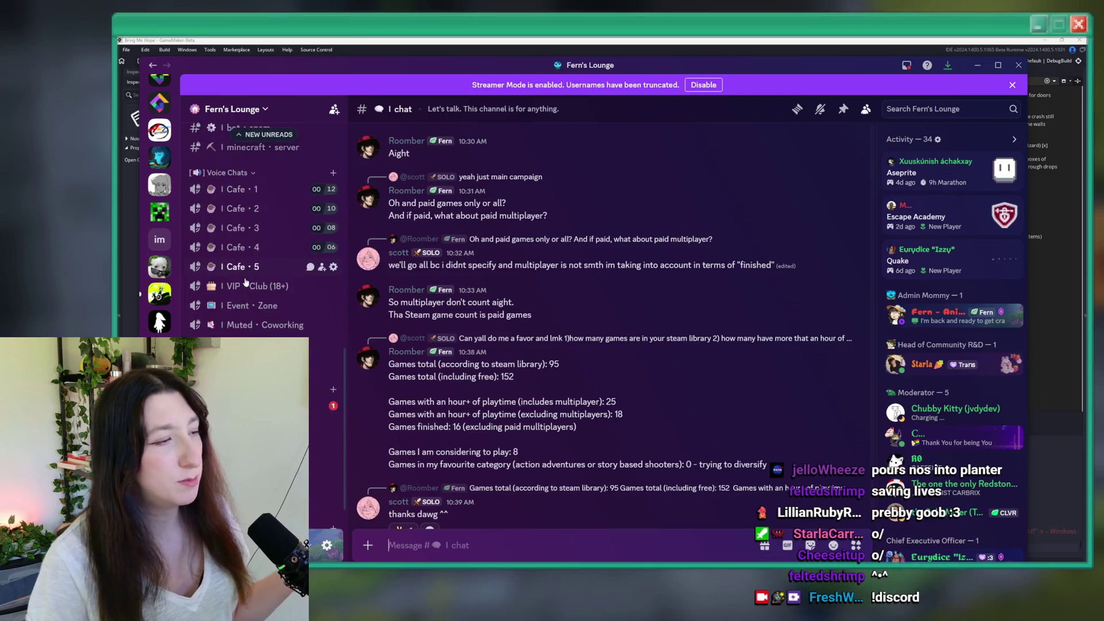
{"action": "scroll", "coordinate": [246, 282], "scroll_direction": "up", "scroll_amount": 4}
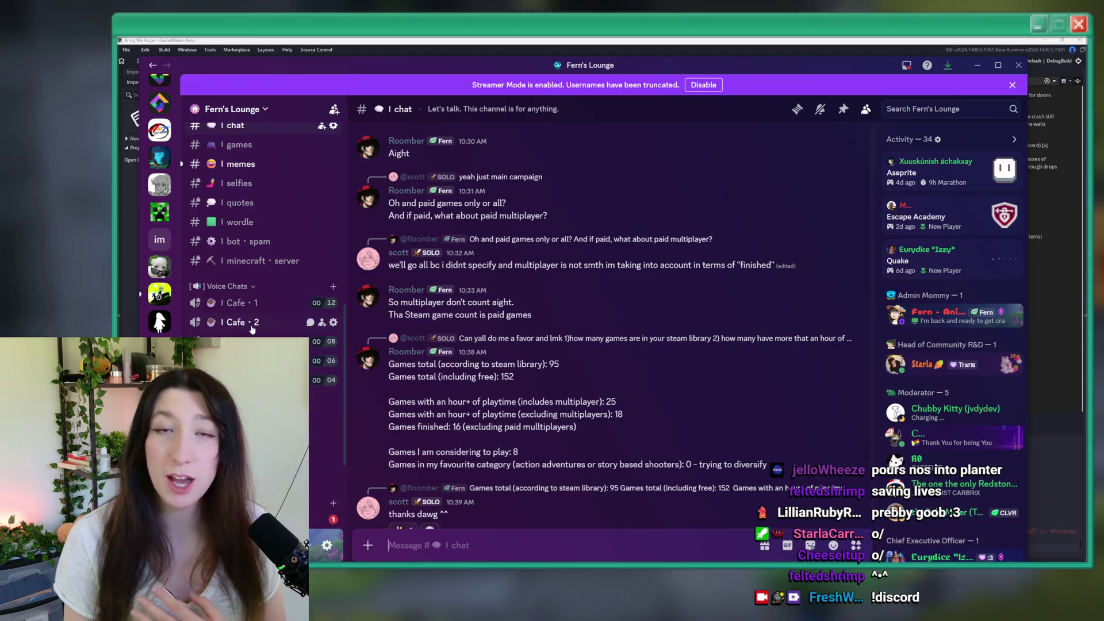
{"action": "scroll", "coordinate": [252, 321], "scroll_direction": "up", "scroll_amount": 6}
{"action": "scroll", "coordinate": [253, 334], "scroll_direction": "down", "scroll_amount": 3}
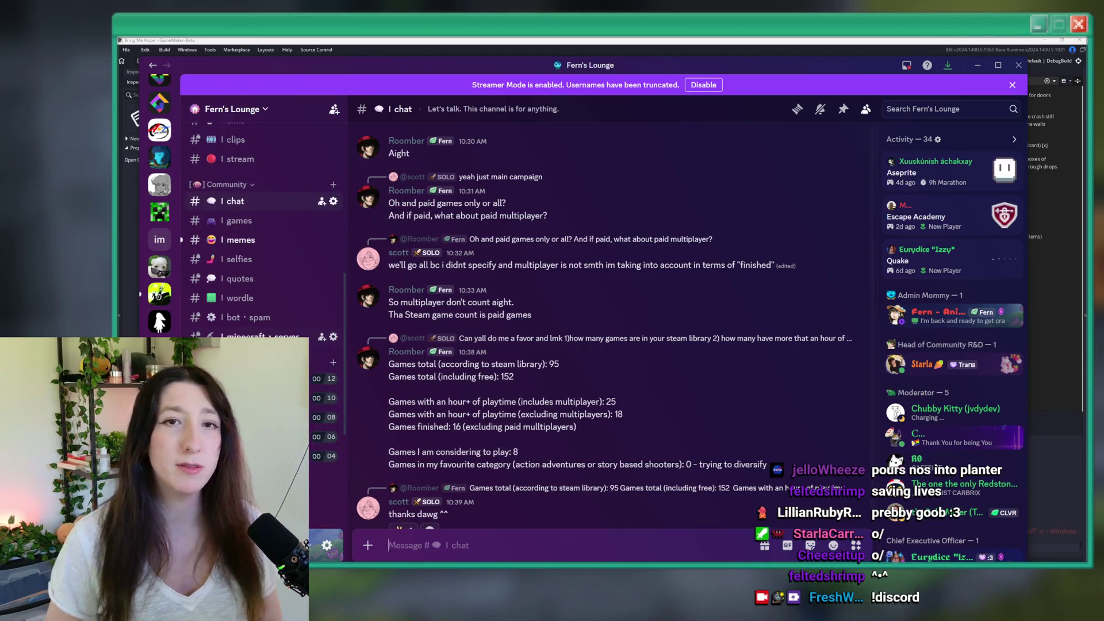
Step: Open #minecraft-server, scroll up through its history, and show the server's options list
{"action": "left_click", "coordinate": [264, 336]}
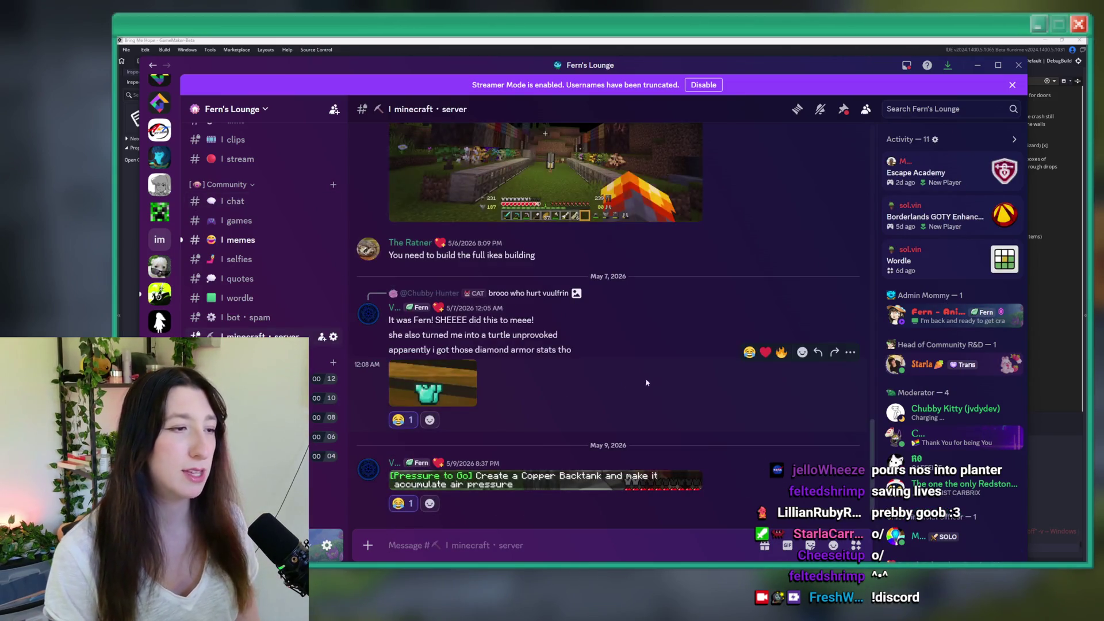
{"action": "scroll", "coordinate": [661, 388], "scroll_direction": "up", "scroll_amount": 3}
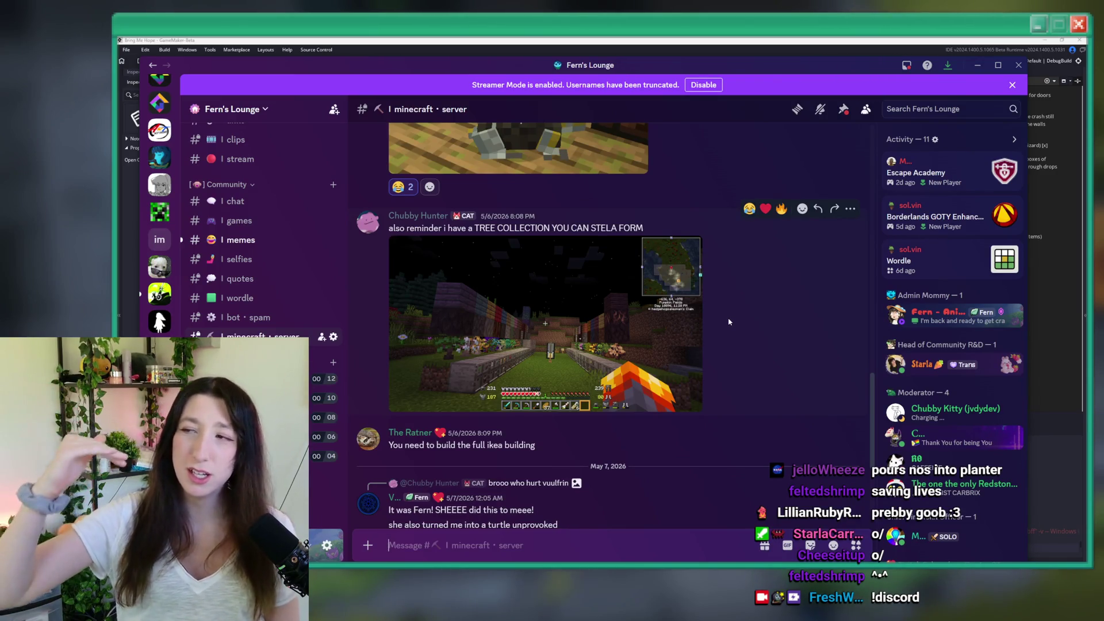
{"action": "scroll", "coordinate": [271, 241], "scroll_direction": "up", "scroll_amount": 5}
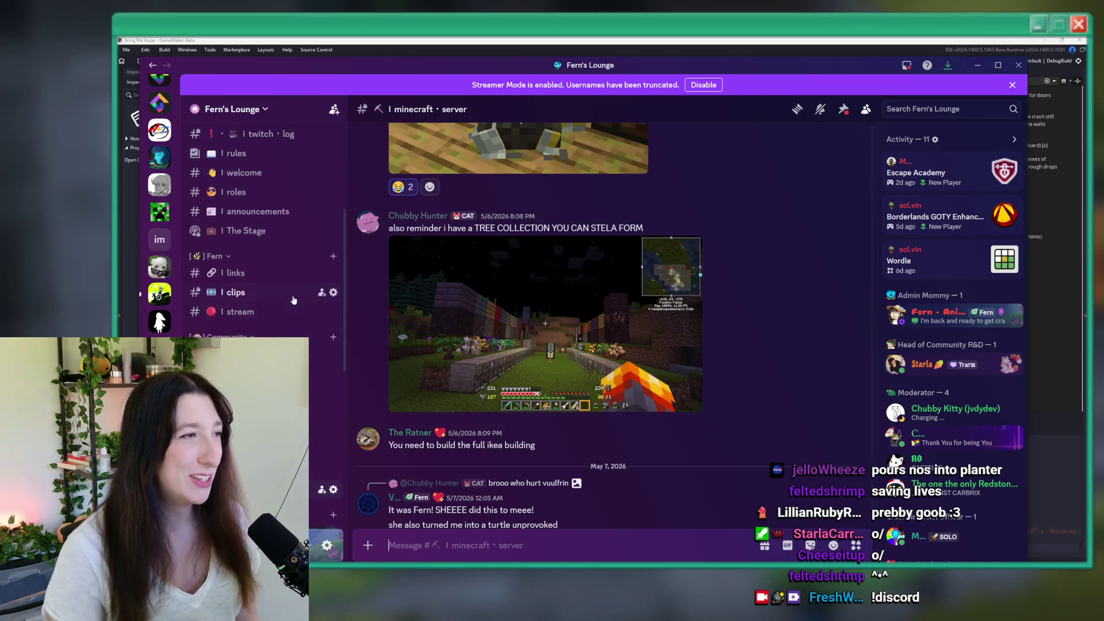
{"action": "scroll", "coordinate": [267, 139], "scroll_direction": "up", "scroll_amount": 3}
{"action": "left_click", "coordinate": [230, 109]}
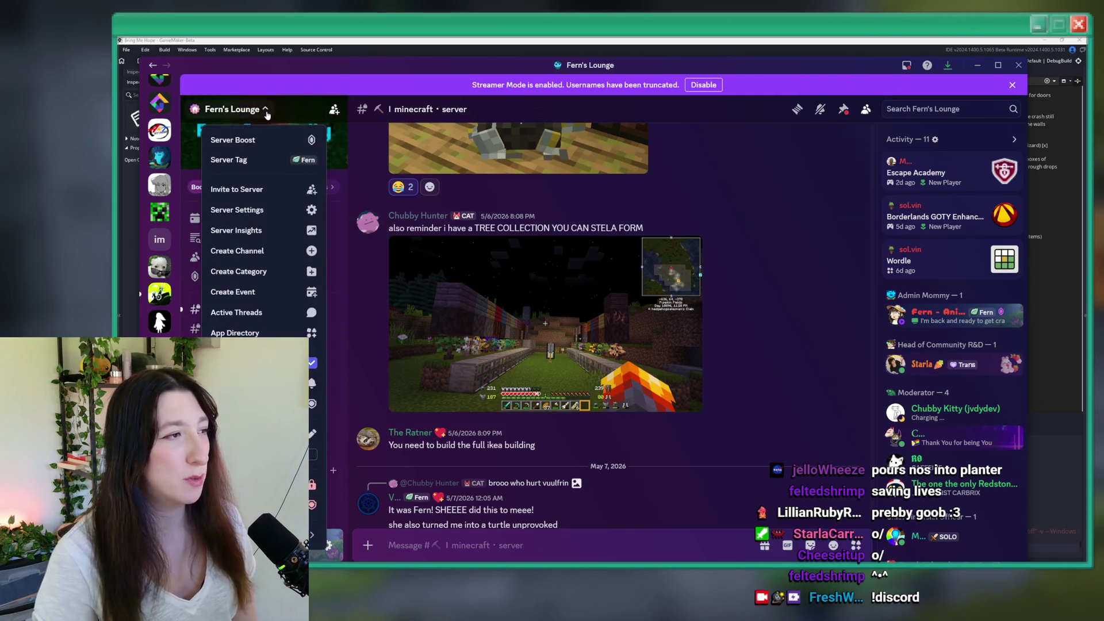
{"action": "left_click", "coordinate": [230, 154]}
{"action": "left_click", "coordinate": [513, 136]}
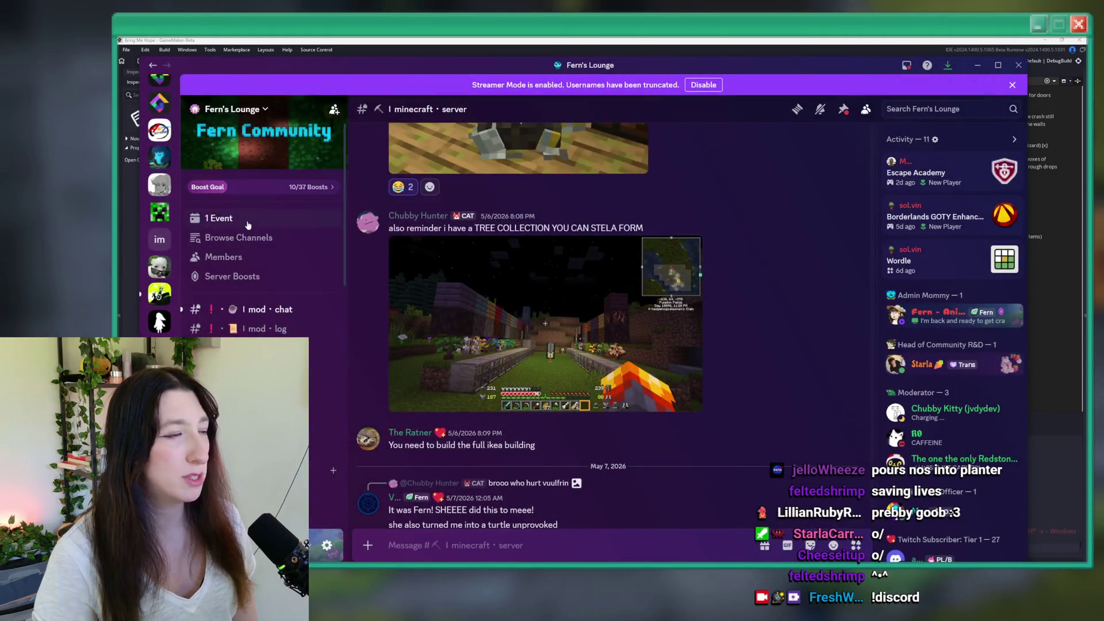
{"action": "left_click", "coordinate": [219, 218]}
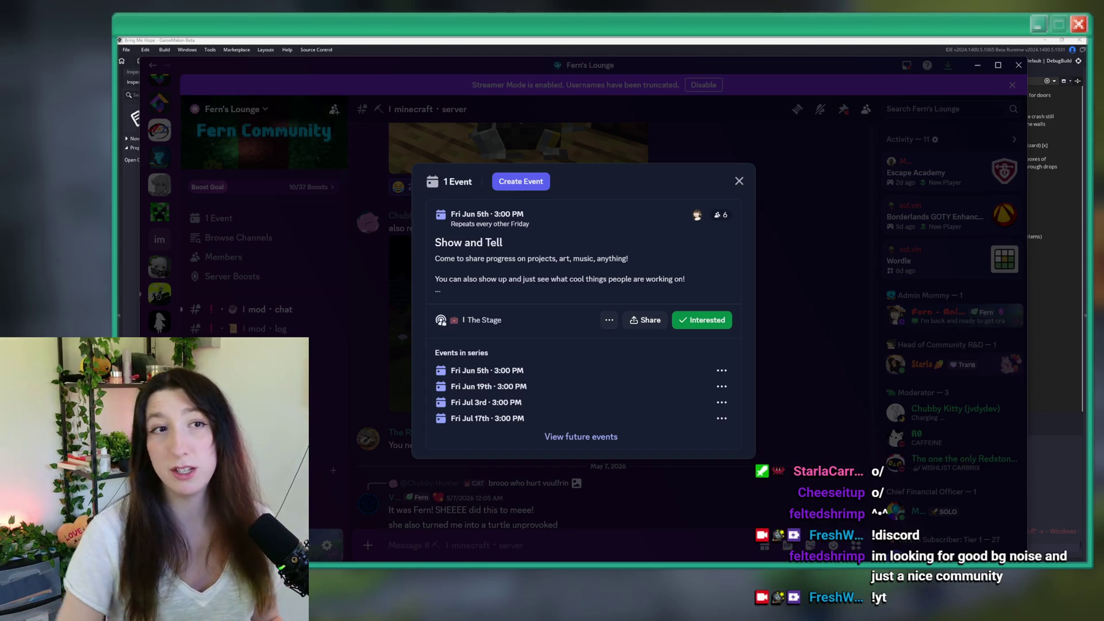
{"action": "left_click", "coordinate": [855, 259]}
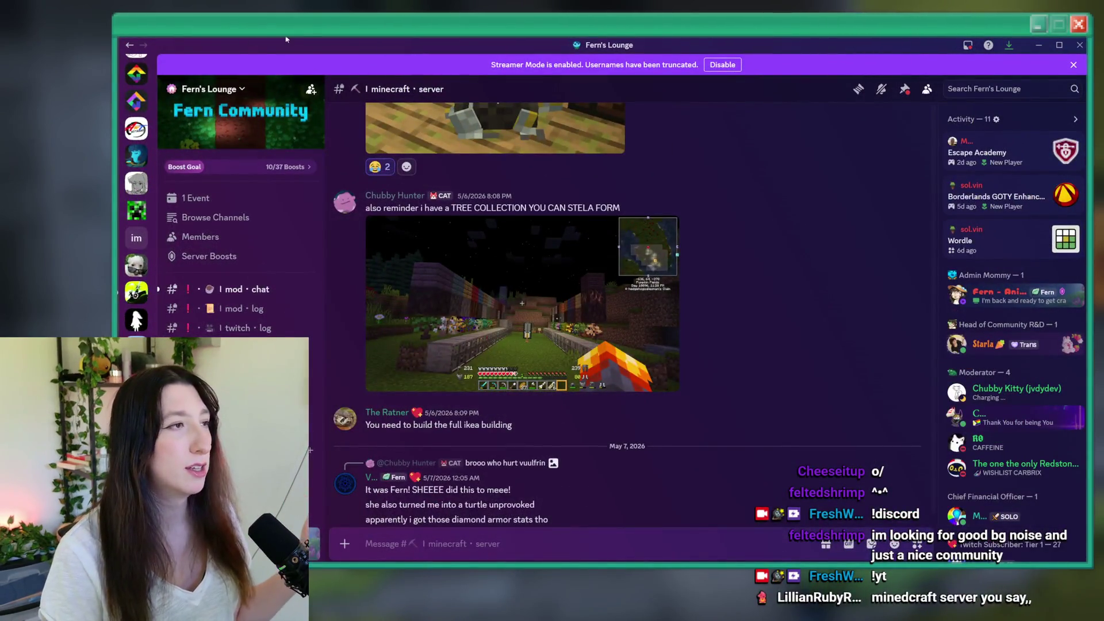
Step: Switch away from Discord back to the GameMaker ToDo note
{"action": "key", "text": "alt+Tab"}
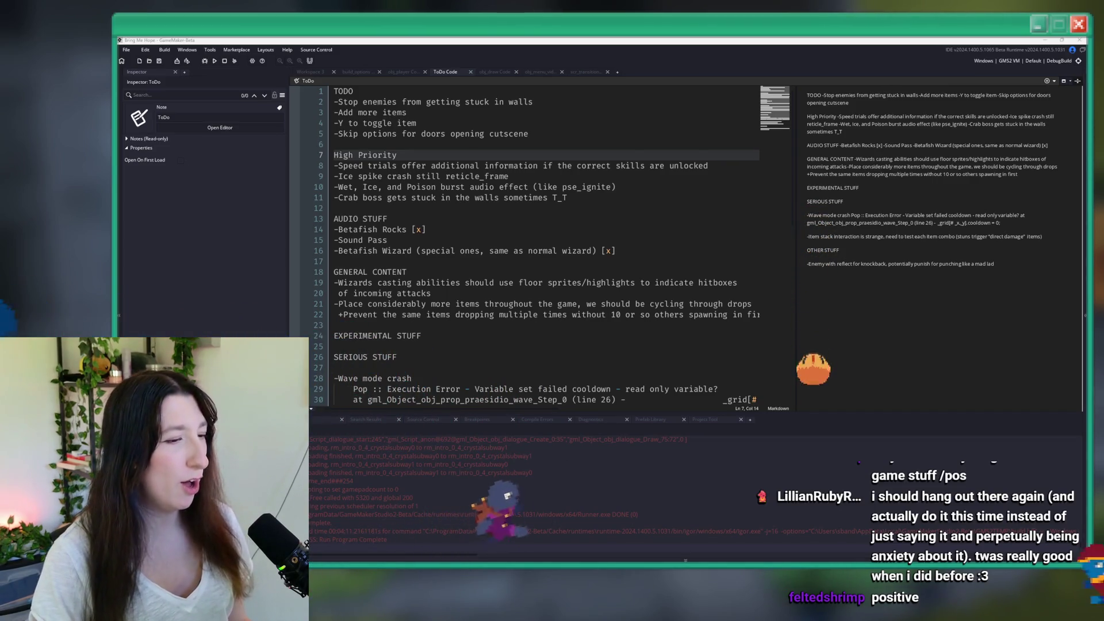
{"action": "key", "text": "super"}
{"action": "type", "text": "steam"}
{"action": "type", "text": "po"}
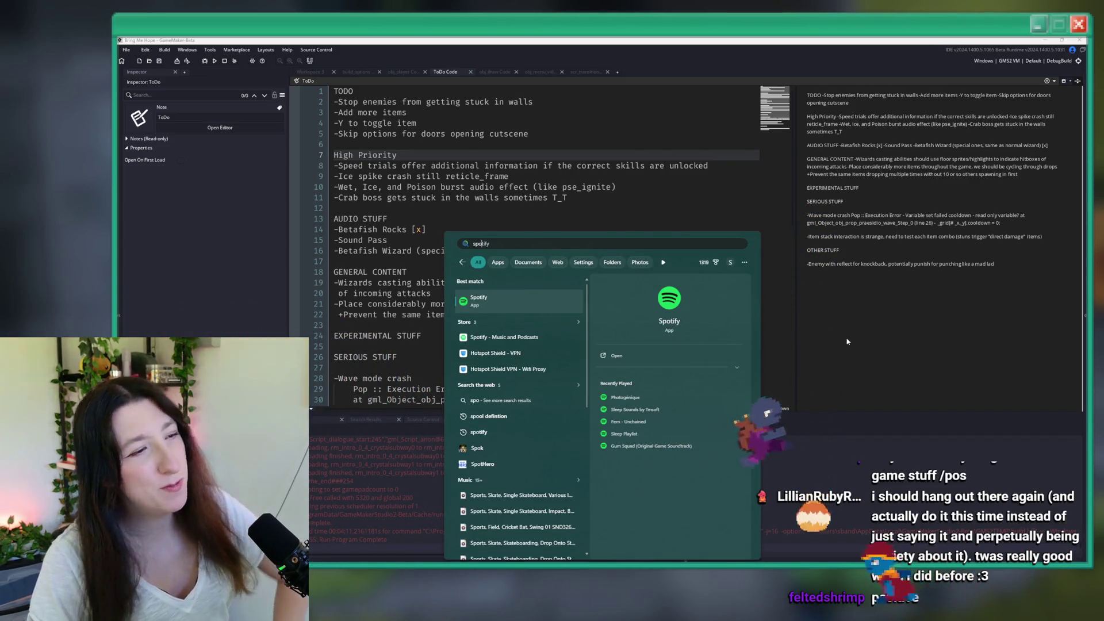
{"action": "key", "text": "Return"}
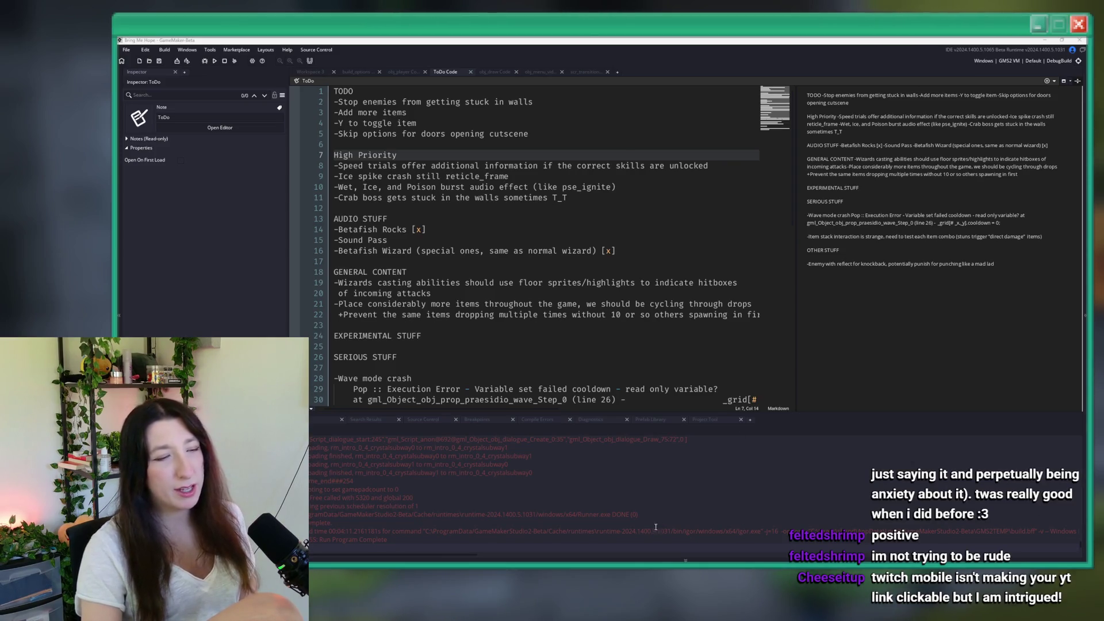
{"action": "left_click", "coordinate": [848, 36]}
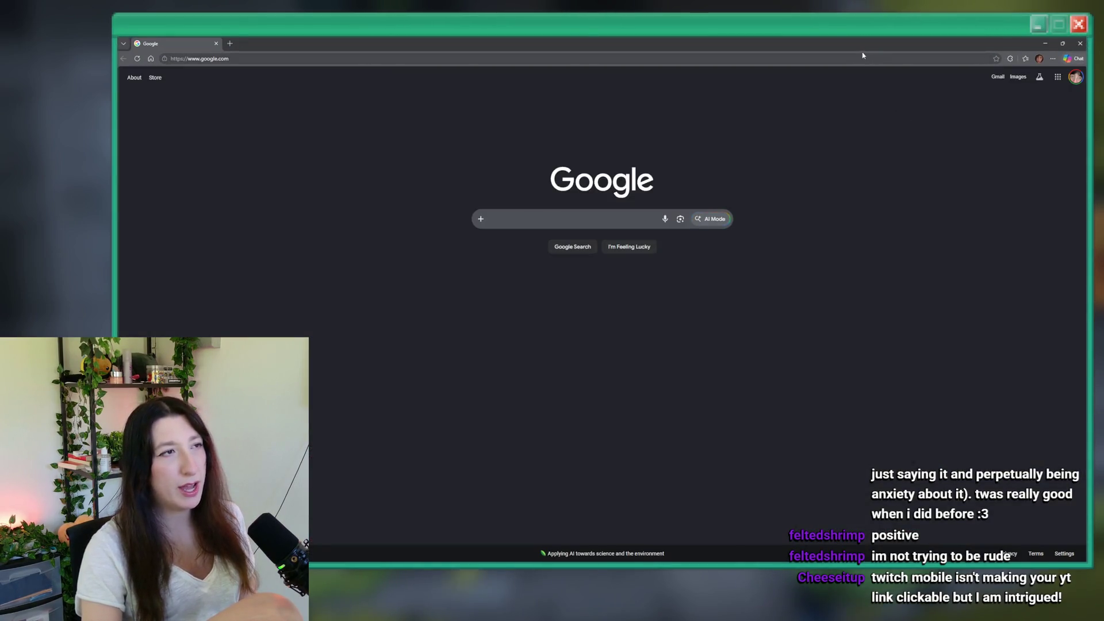
Step: Go to bsky.app in Chrome and open the Bluesky profile page
{"action": "left_click", "coordinate": [213, 58]}
{"action": "type", "text": "bsky.app"}
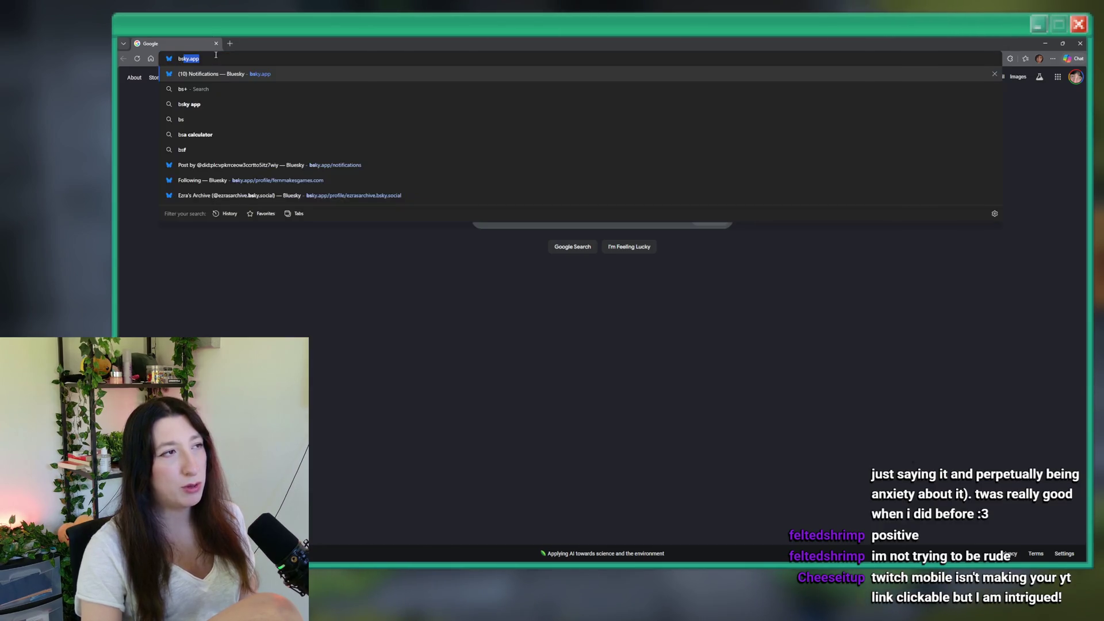
{"action": "key", "text": "Return"}
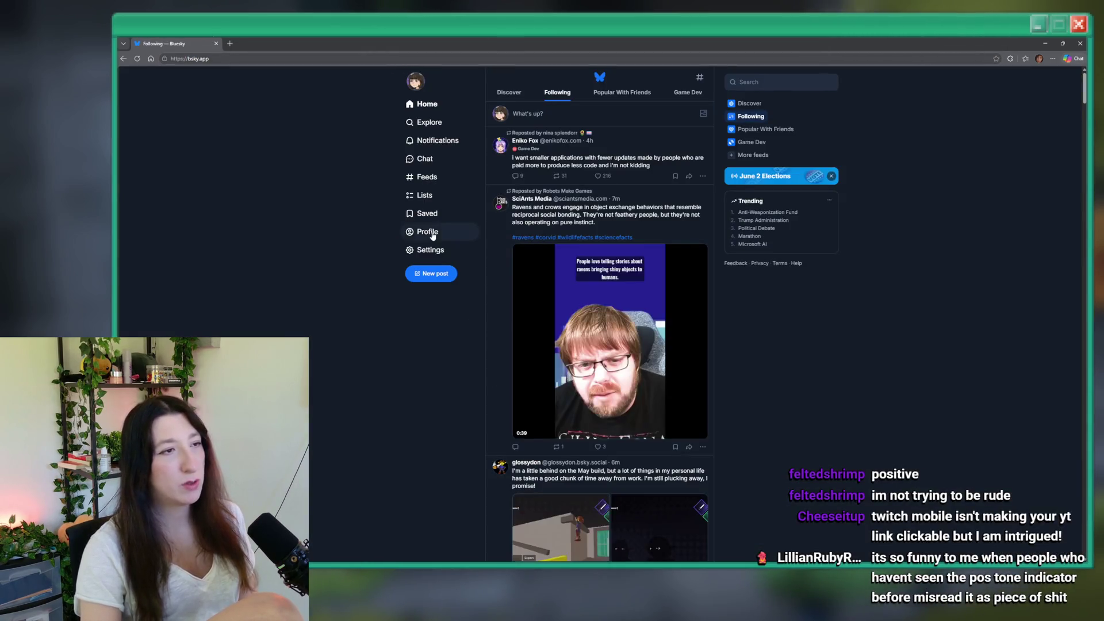
{"action": "left_click", "coordinate": [427, 231]}
Step: Copy the profile page's URL, glance at GameMaker, then return to the browser
{"action": "left_click", "coordinate": [241, 58]}
{"action": "key", "text": "ctrl+c"}
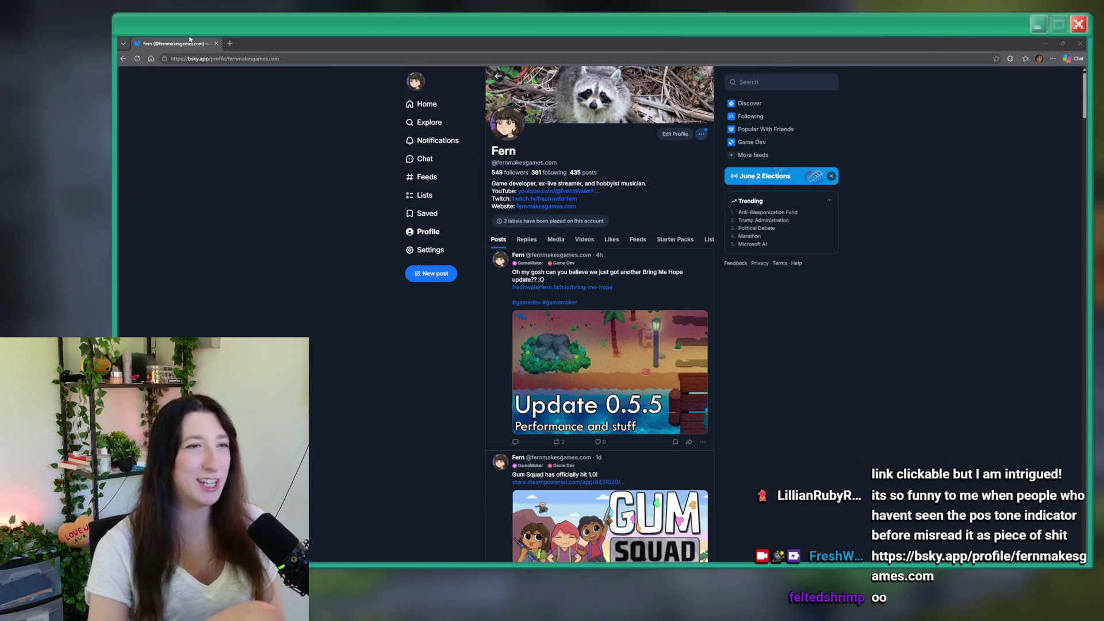
{"action": "key", "text": "alt+Tab"}
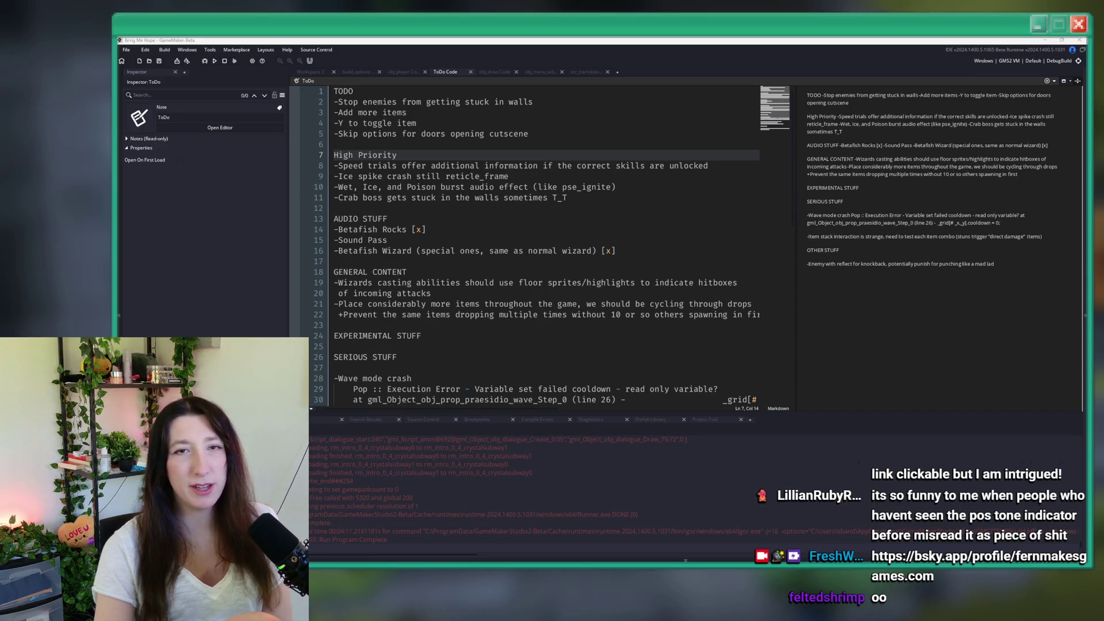
{"action": "key", "text": "alt+Tab"}
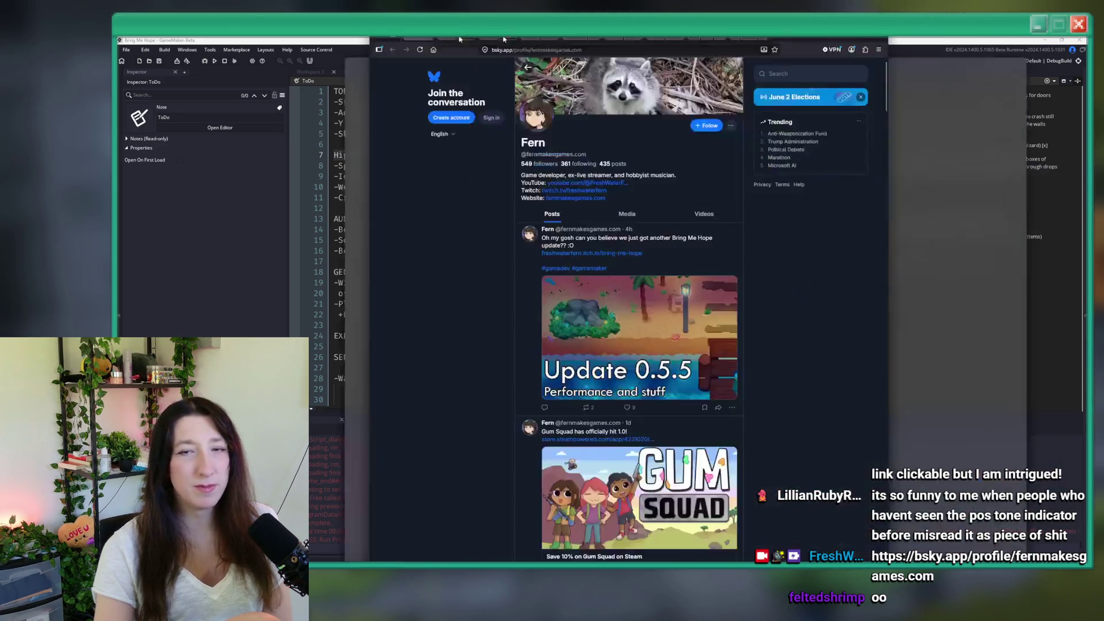
{"action": "scroll", "coordinate": [612, 338], "scroll_direction": "down", "scroll_amount": 3}
{"action": "scroll", "coordinate": [613, 338], "scroll_direction": "down", "scroll_amount": 2}
{"action": "scroll", "coordinate": [612, 338], "scroll_direction": "down", "scroll_amount": 10}
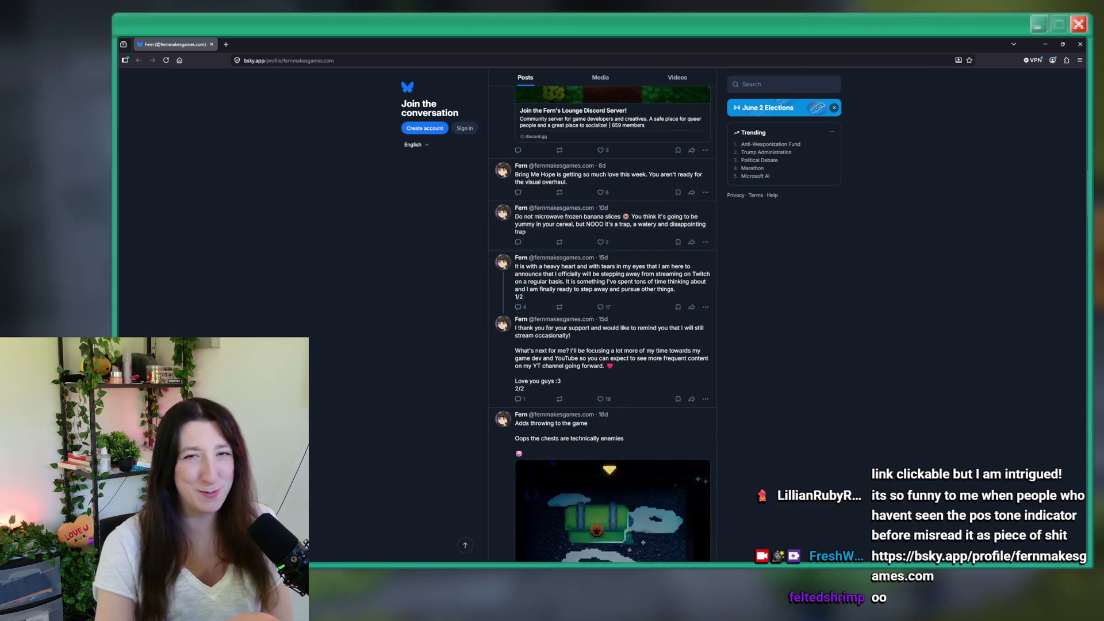
{"action": "scroll", "coordinate": [611, 337], "scroll_direction": "down", "scroll_amount": 6}
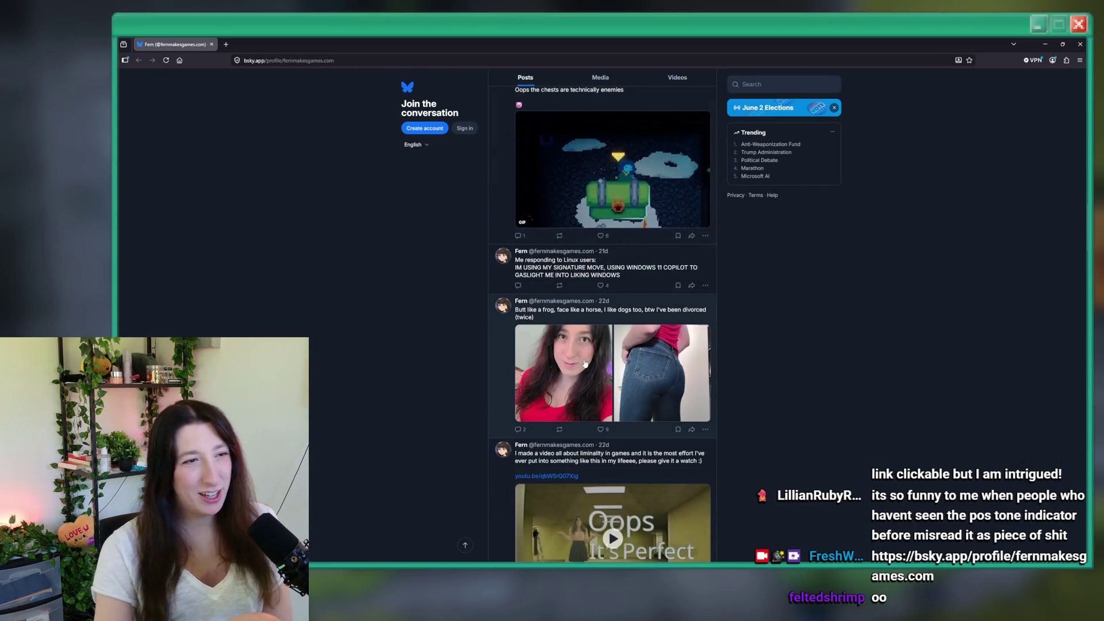
{"action": "left_click", "coordinate": [608, 340]}
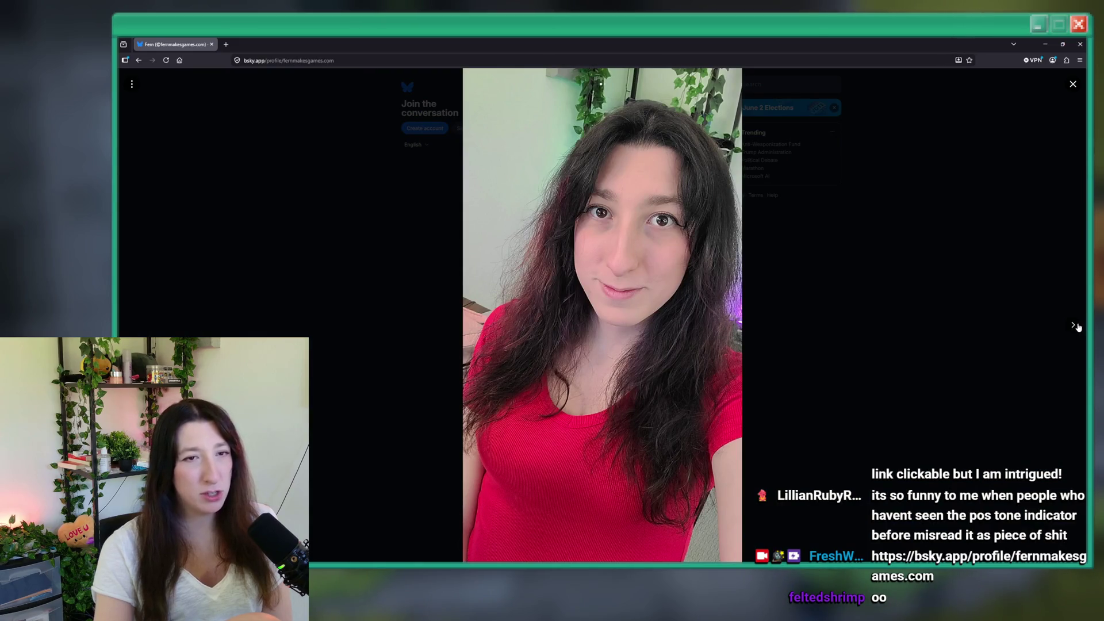
{"action": "left_click", "coordinate": [1073, 325]}
{"action": "left_click", "coordinate": [133, 327]}
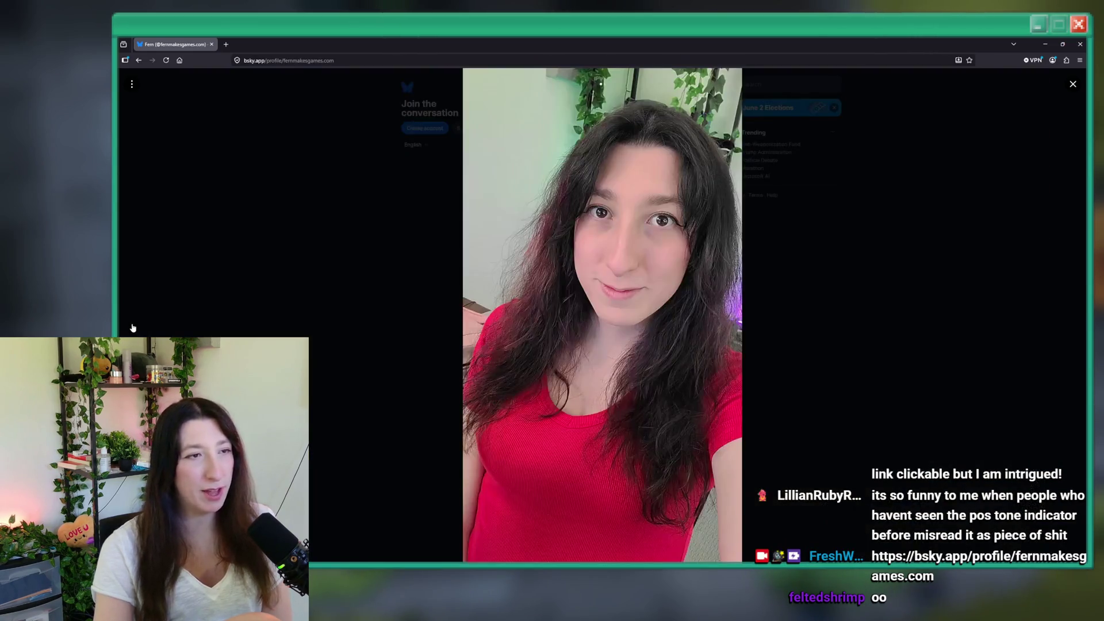
{"action": "key", "text": "Escape"}
{"action": "scroll", "coordinate": [692, 353], "scroll_direction": "down", "scroll_amount": 6}
{"action": "scroll", "coordinate": [692, 353], "scroll_direction": "down", "scroll_amount": 12}
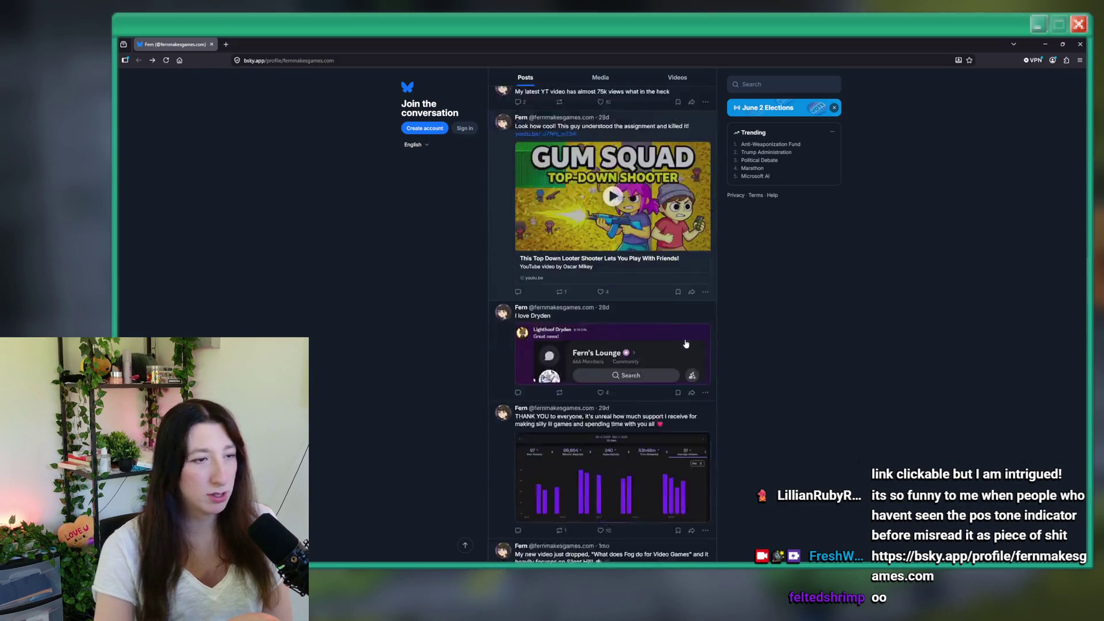
{"action": "scroll", "coordinate": [700, 333], "scroll_direction": "down", "scroll_amount": 12}
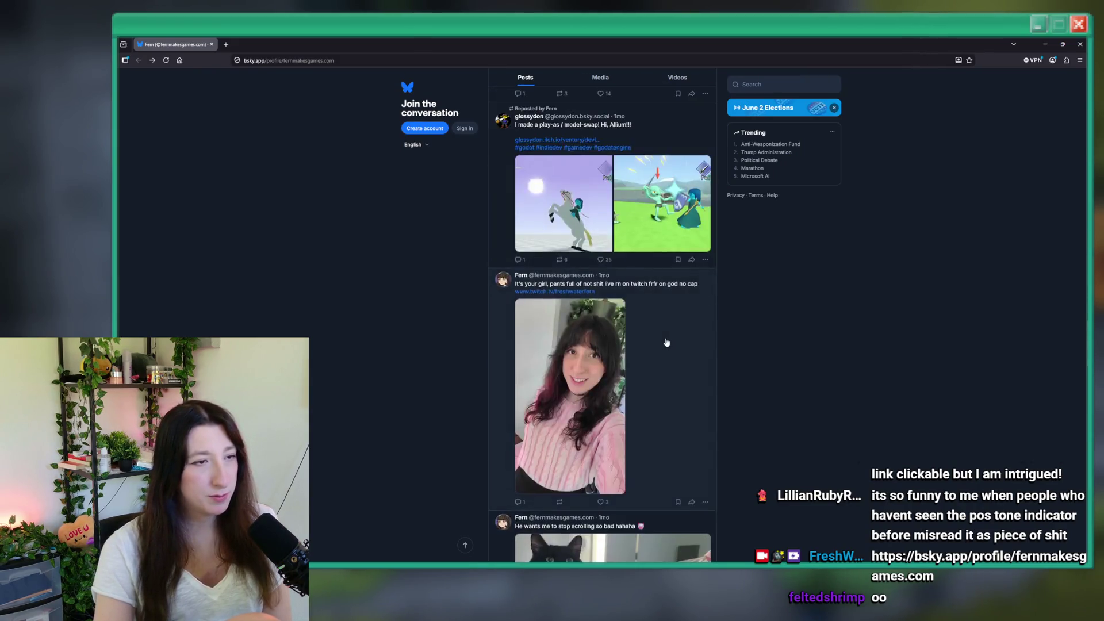
{"action": "scroll", "coordinate": [651, 344], "scroll_direction": "down", "scroll_amount": 12}
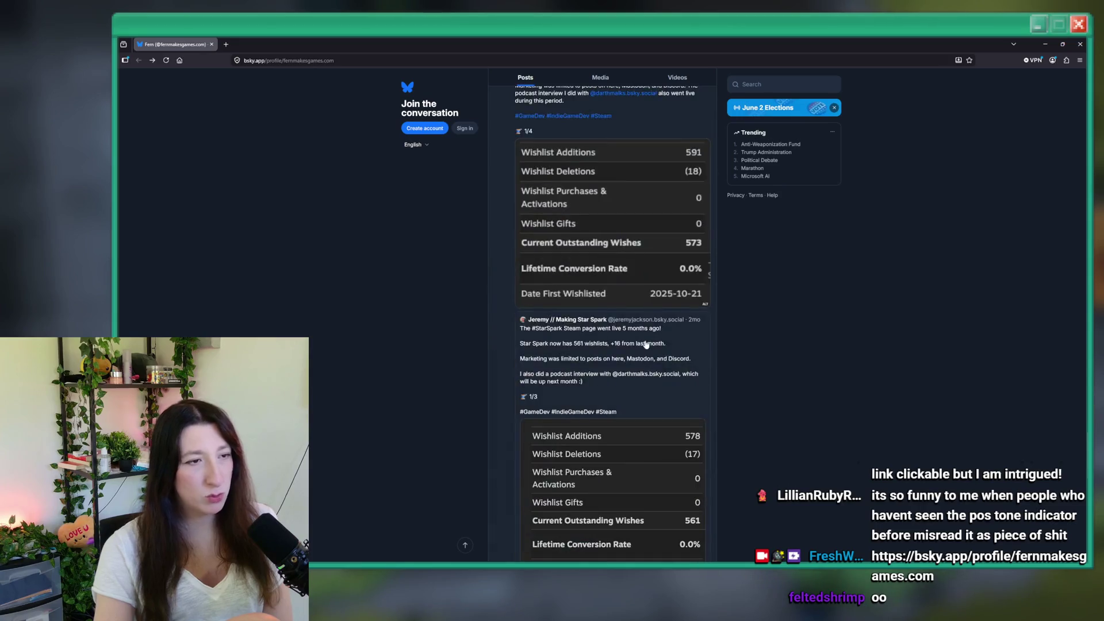
{"action": "scroll", "coordinate": [616, 197], "scroll_direction": "down", "scroll_amount": 1}
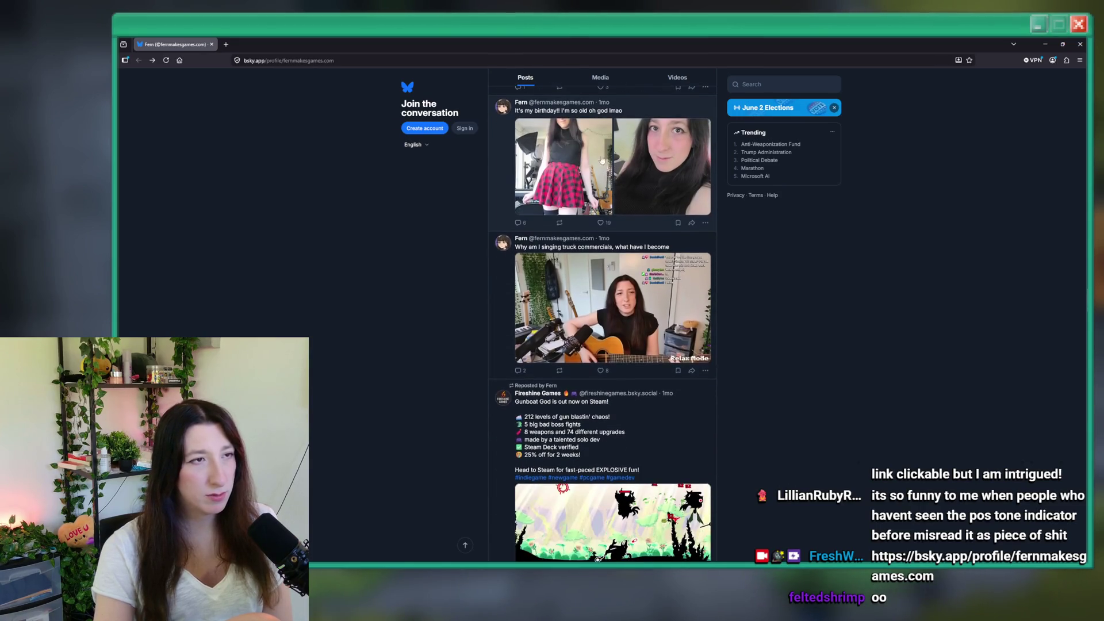
{"action": "left_click", "coordinate": [618, 196]}
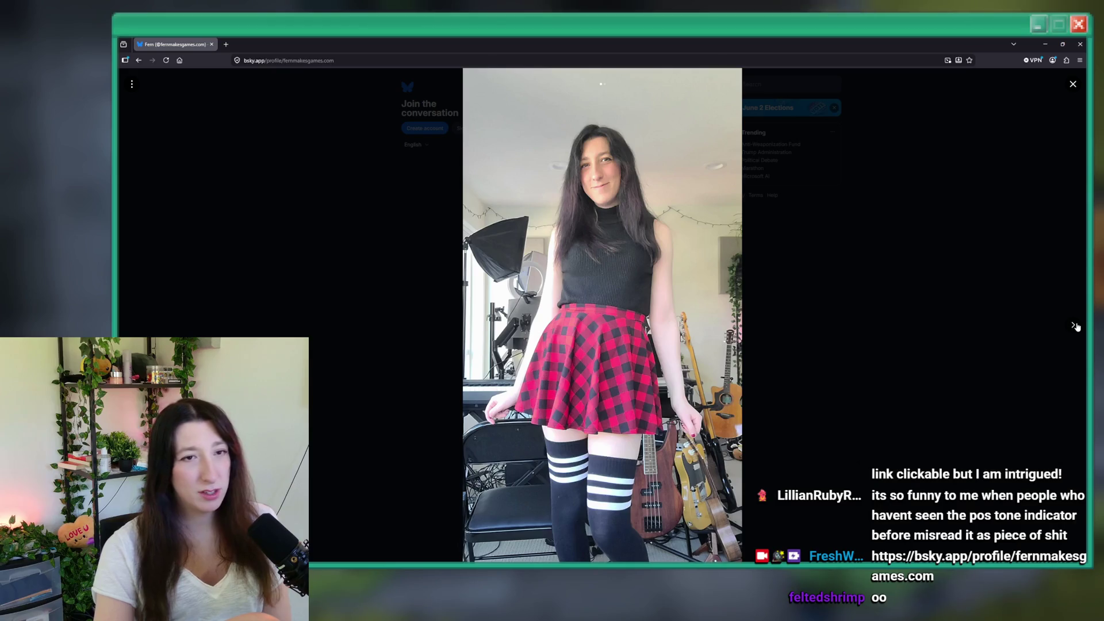
{"action": "left_click", "coordinate": [1073, 326]}
{"action": "left_click", "coordinate": [983, 312]}
{"action": "scroll", "coordinate": [443, 238], "scroll_direction": "down", "scroll_amount": 10}
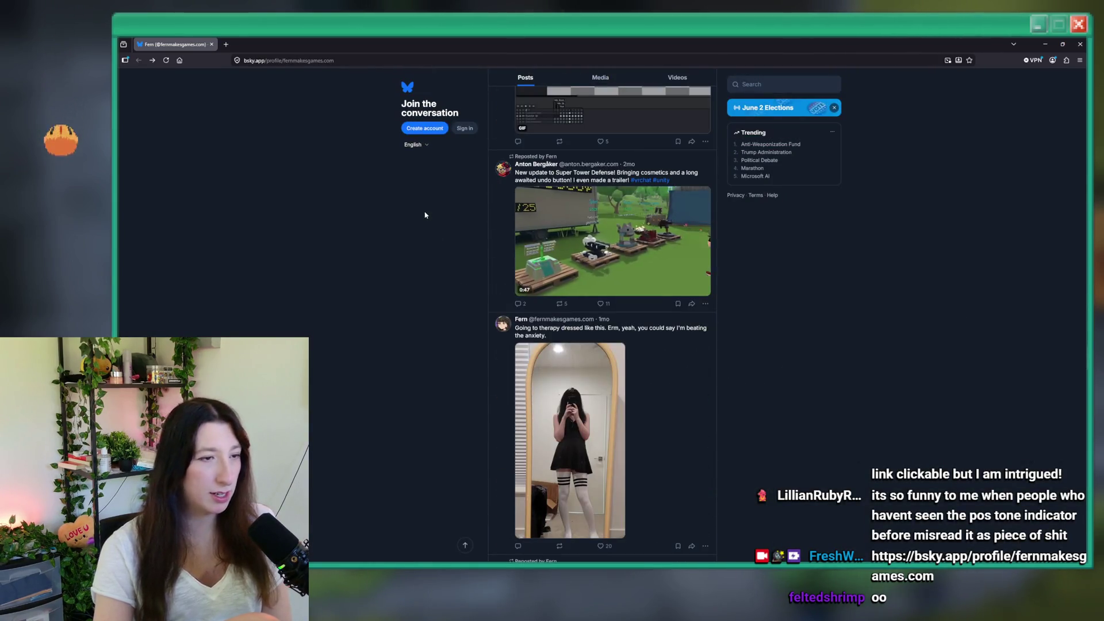
{"action": "scroll", "coordinate": [424, 215], "scroll_direction": "down", "scroll_amount": 5}
{"action": "key", "text": "alt+Tab"}
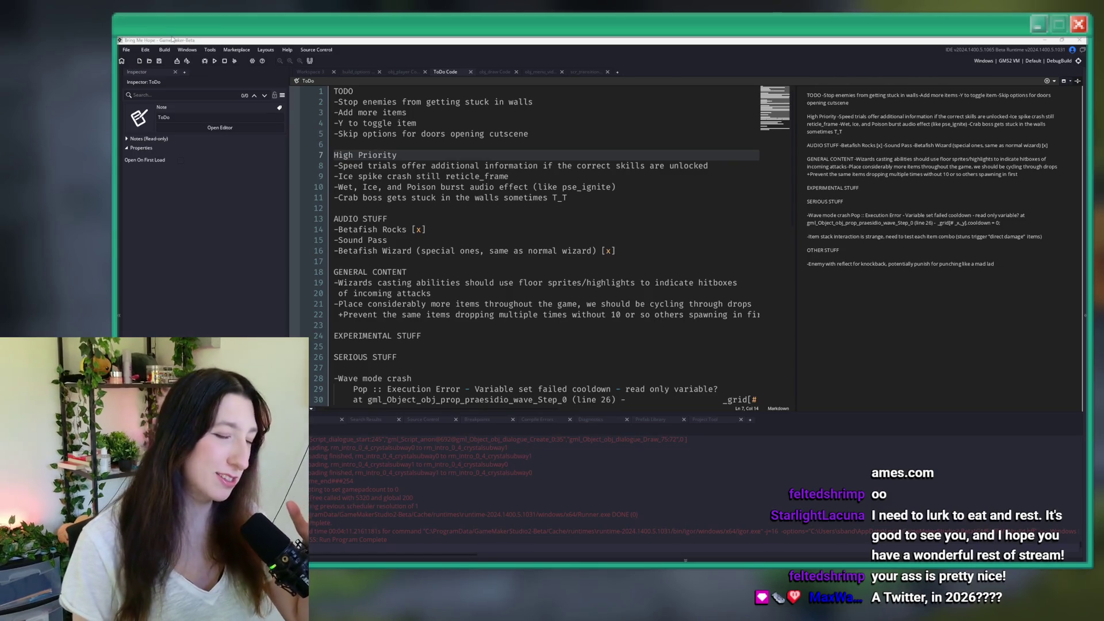
Step: Find the 'Skip options for doors opening cutscene' ToDo item, then start an asset search
{"action": "left_click", "coordinate": [549, 133]}
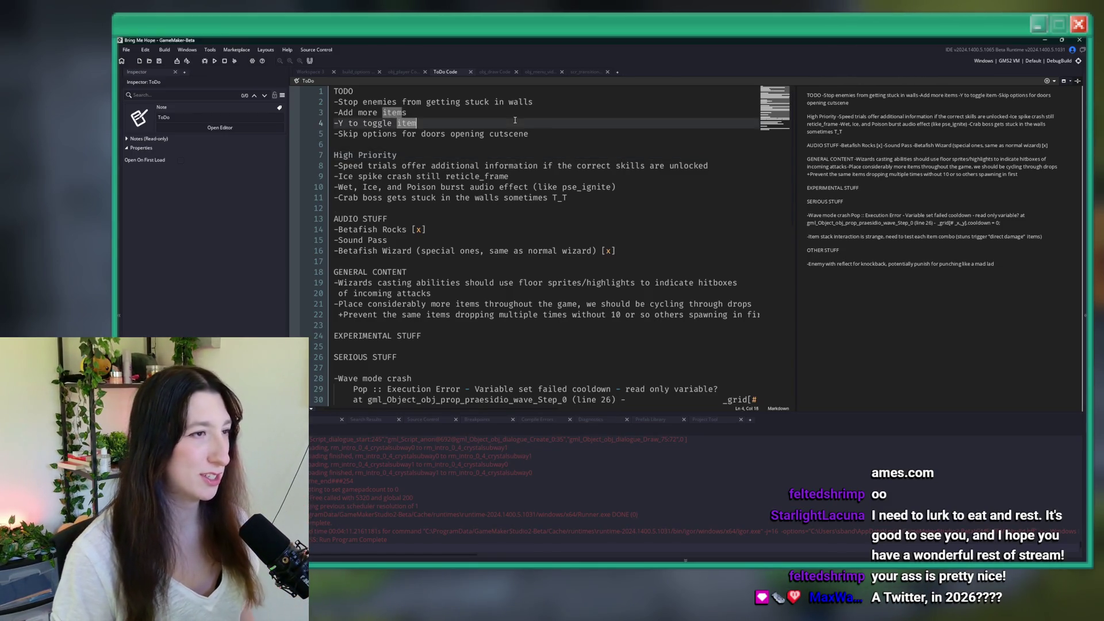
{"action": "triple_click", "coordinate": [549, 134]}
{"action": "left_click", "coordinate": [497, 150]}
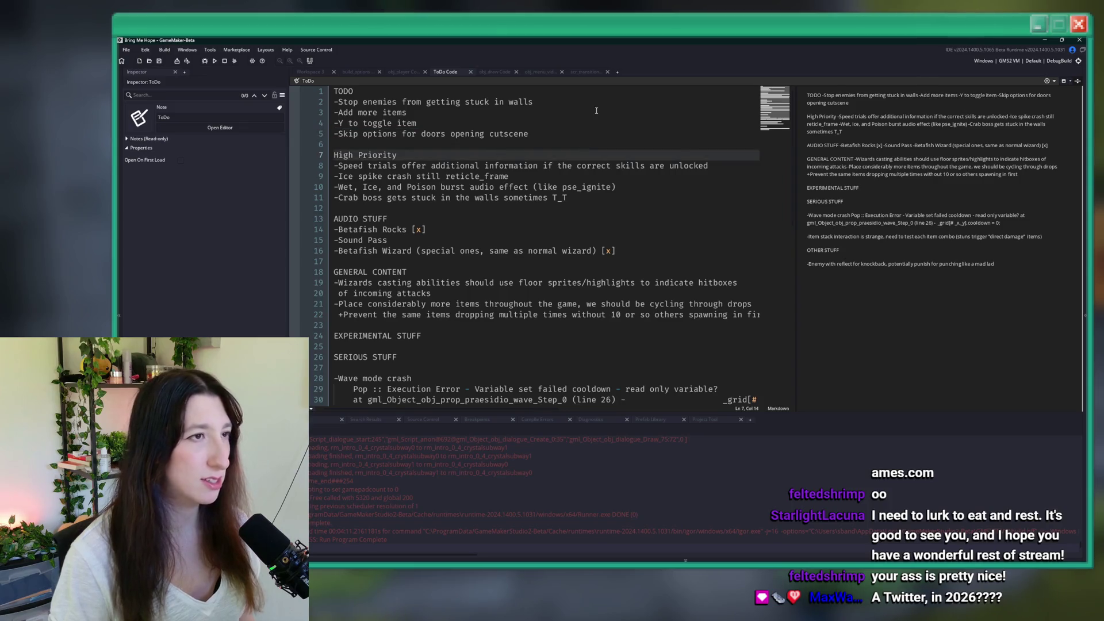
{"action": "key", "text": "ctrl+t"}
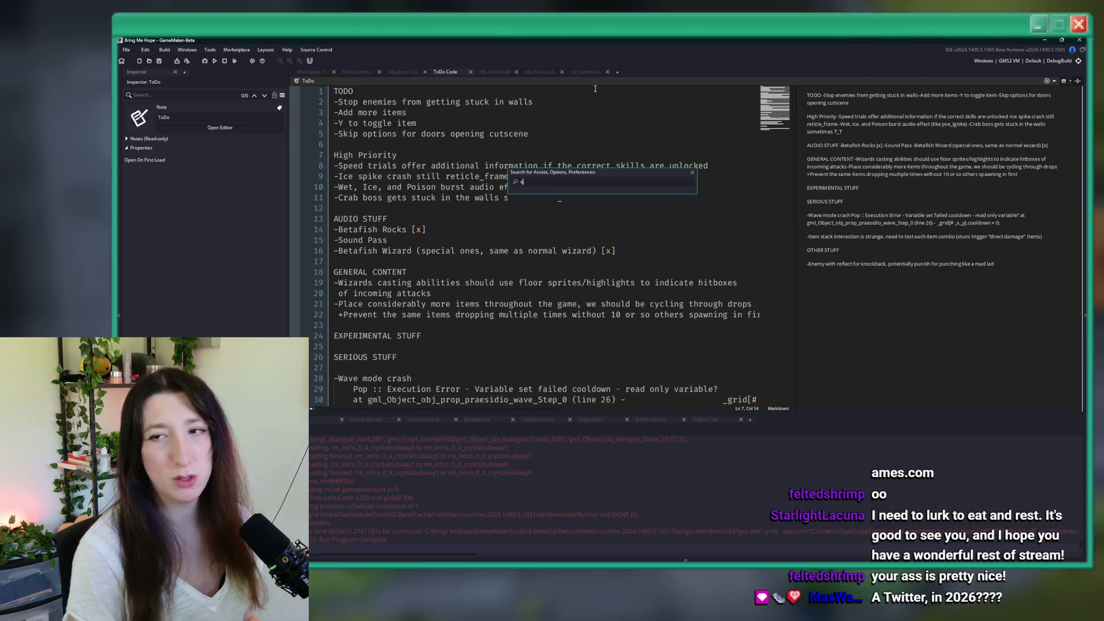
Step: Correct the mistyped search text to a quest_ query
{"action": "key", "text": "BackSpace"}
{"action": "key", "text": "BackSpace"}
{"action": "key", "text": "BackSpace"}
{"action": "type", "text": "uest_"}
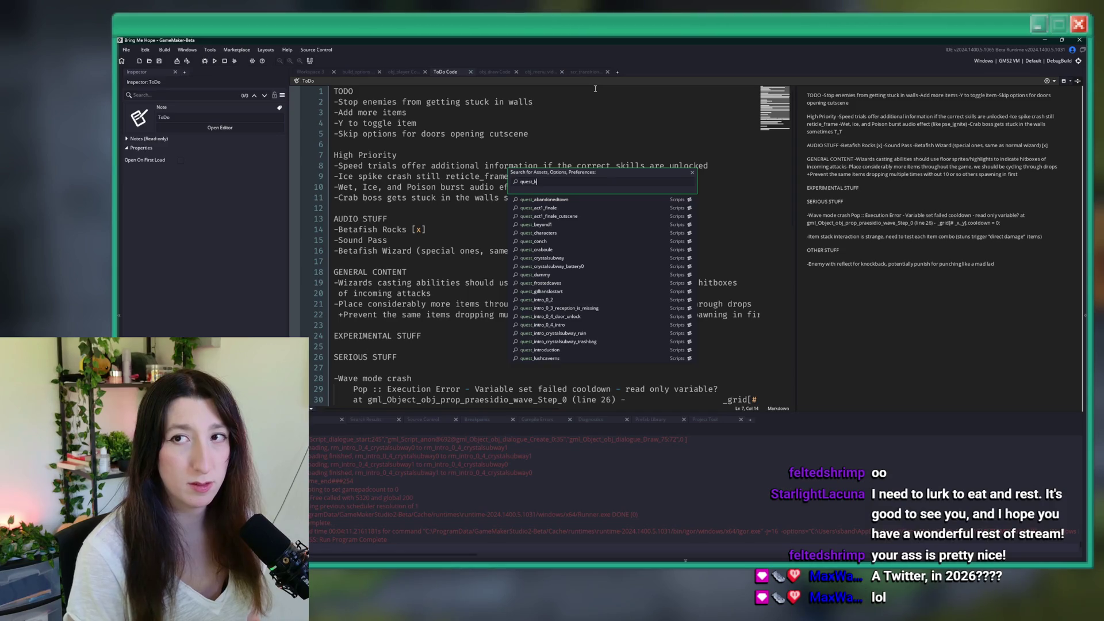
{"action": "type", "text": "ne"}
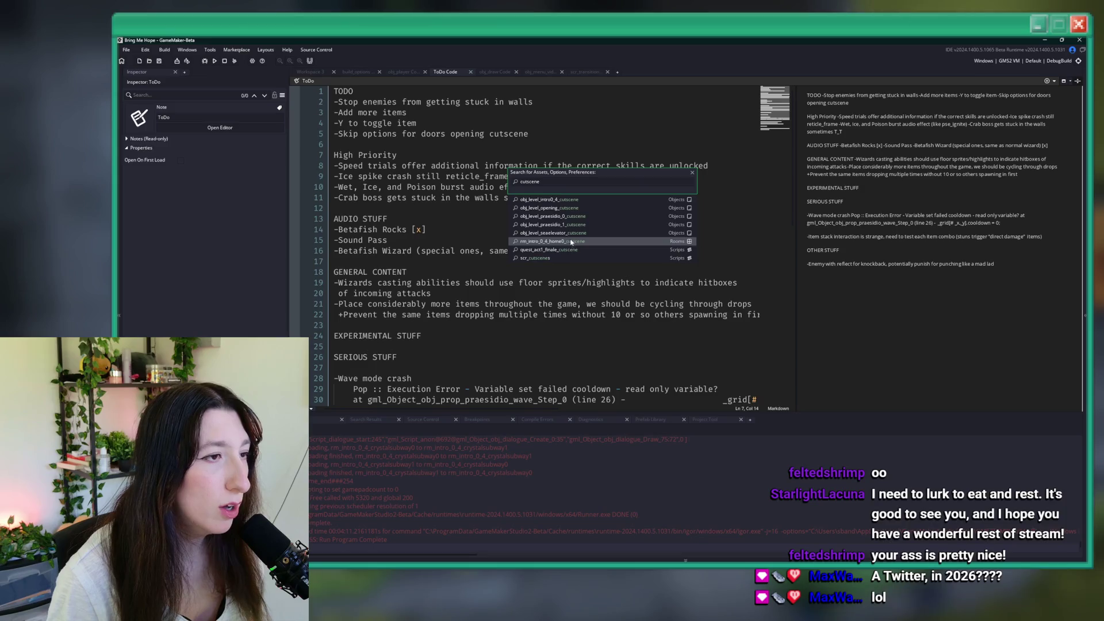
Step: Review obj_level_intro0_4_cutscene's event code, then close it and reopen the asset search
{"action": "left_click", "coordinate": [580, 203]}
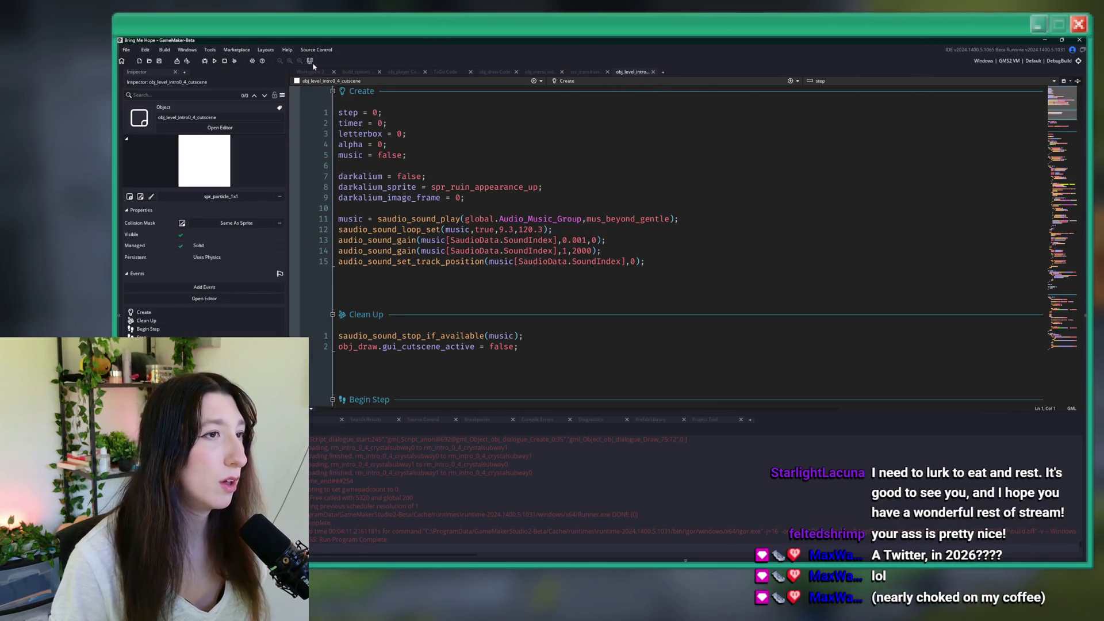
{"action": "left_click", "coordinate": [452, 109]}
{"action": "scroll", "coordinate": [506, 103], "scroll_direction": "down", "scroll_amount": 3}
{"action": "scroll", "coordinate": [506, 104], "scroll_direction": "up", "scroll_amount": 3}
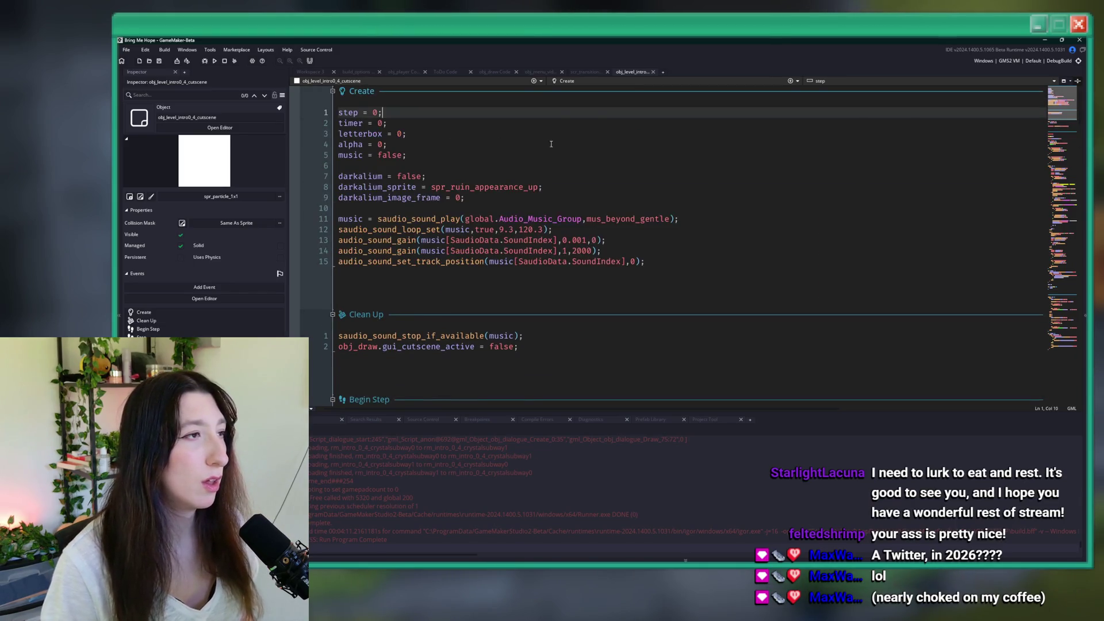
{"action": "scroll", "coordinate": [619, 147], "scroll_direction": "down", "scroll_amount": 10}
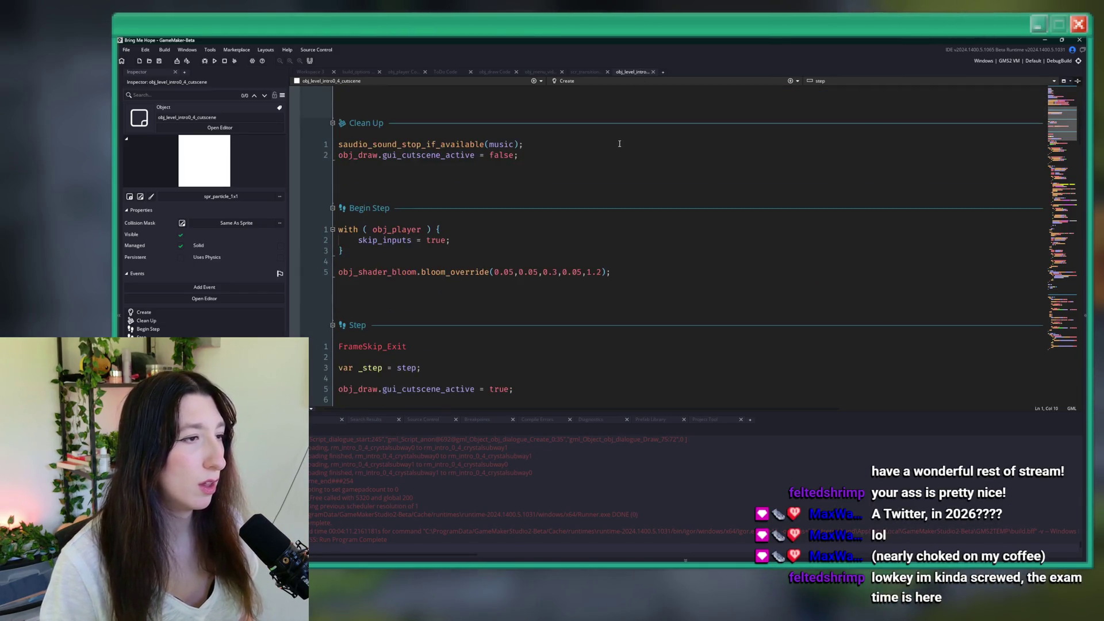
{"action": "scroll", "coordinate": [627, 126], "scroll_direction": "down", "scroll_amount": 15}
{"action": "scroll", "coordinate": [613, 173], "scroll_direction": "up", "scroll_amount": 4}
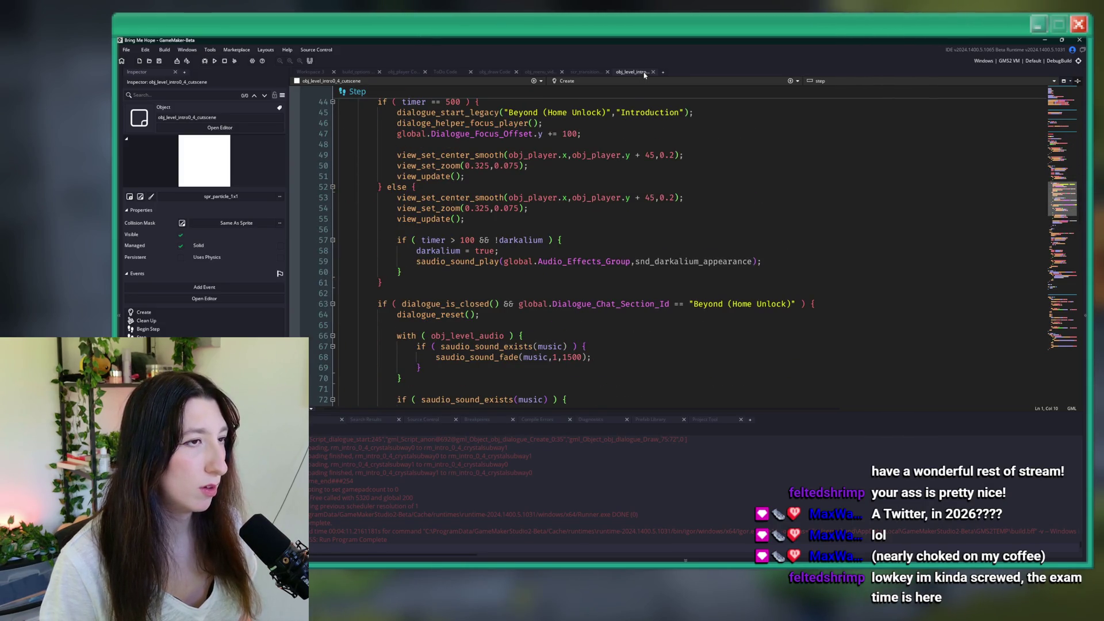
{"action": "middle_click", "coordinate": [643, 75]}
{"action": "key", "text": "ctrl+t"}
Step: Search quest_ and open the quest_intro_0_4_door_unlock script
{"action": "type", "text": "quest_"}
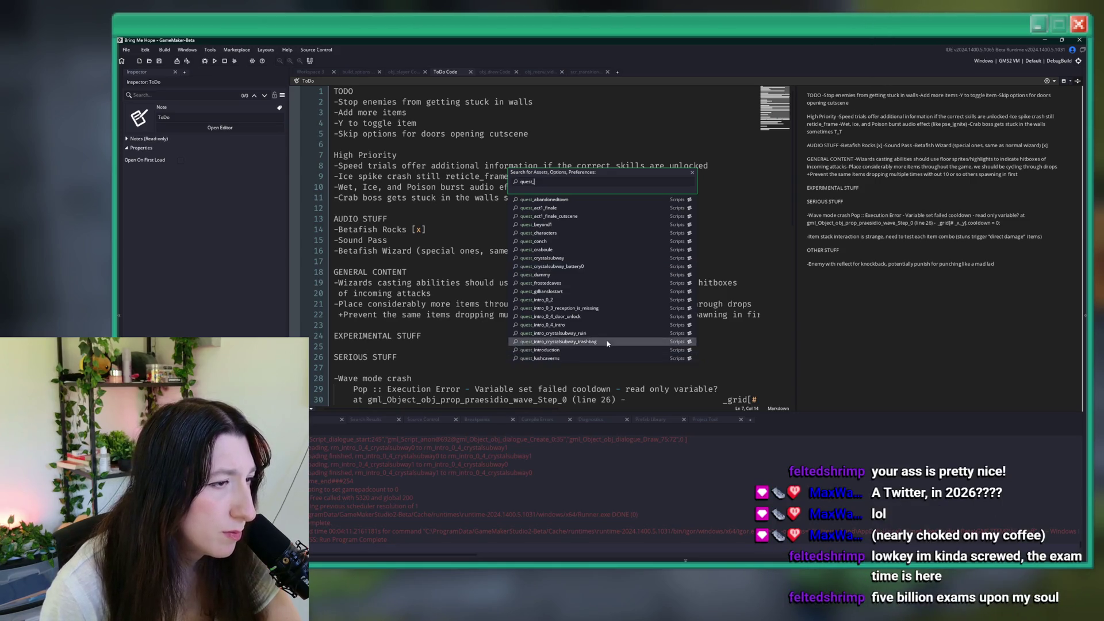
{"action": "left_click", "coordinate": [612, 318]}
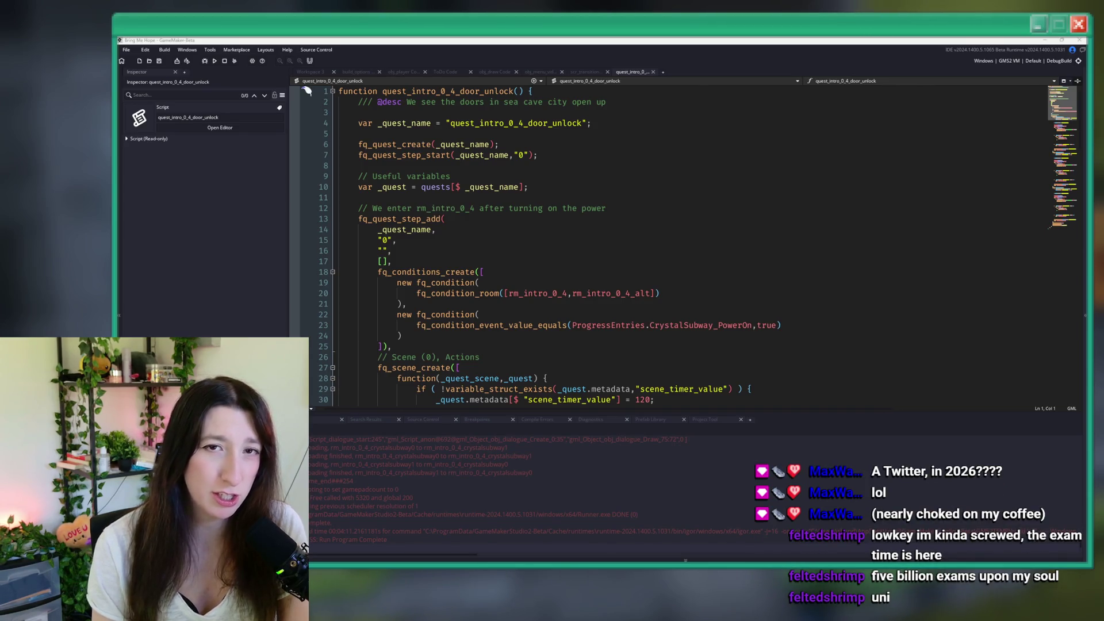
Step: Work through the door-unlock script's first scene code, ending at line 33
{"action": "left_click", "coordinate": [557, 272]}
{"action": "left_click", "coordinate": [557, 252]}
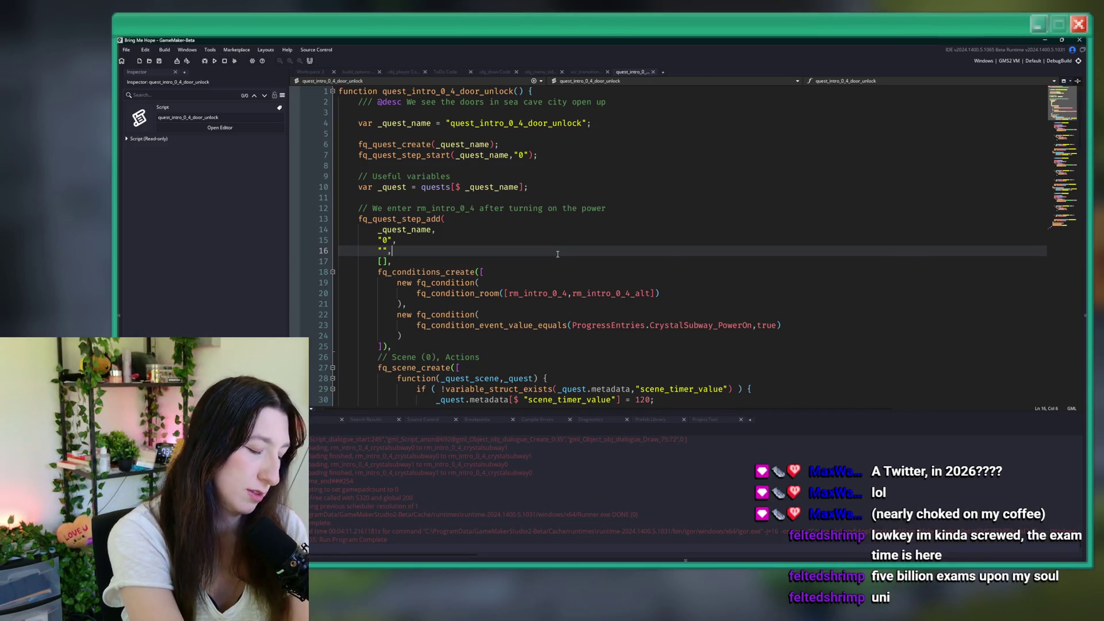
{"action": "scroll", "coordinate": [557, 253], "scroll_direction": "down", "scroll_amount": 4}
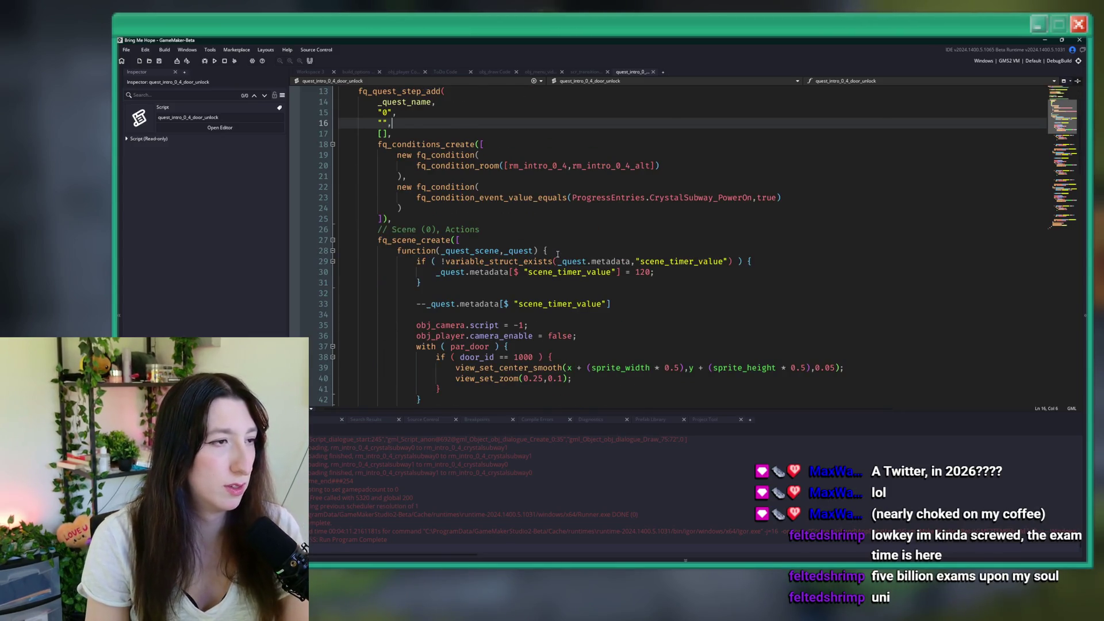
{"action": "scroll", "coordinate": [557, 253], "scroll_direction": "down", "scroll_amount": 4}
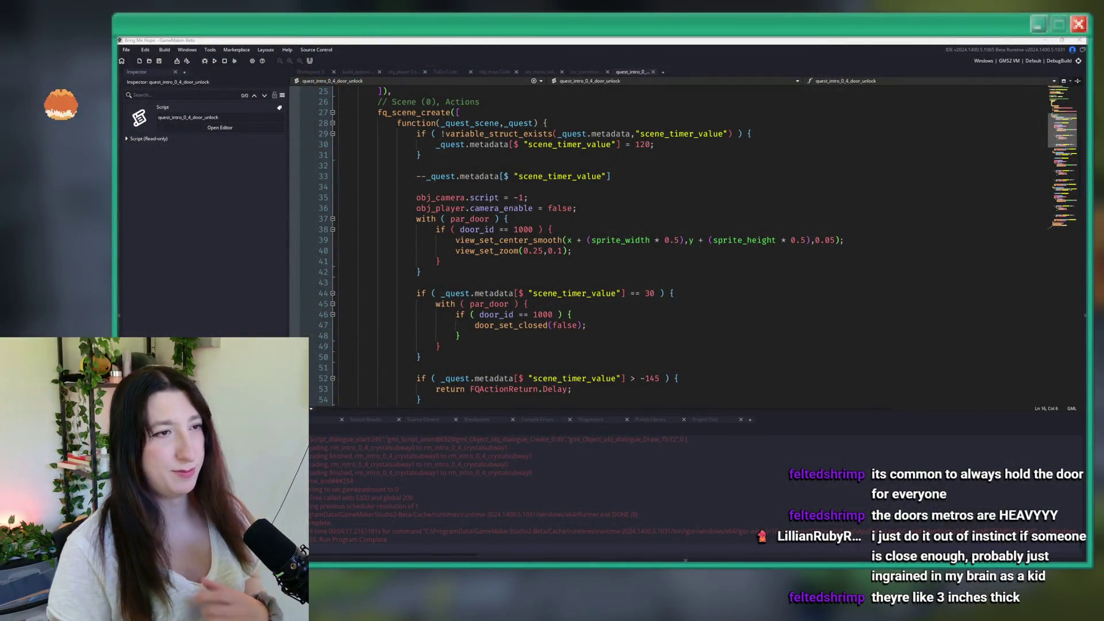
{"action": "left_click", "coordinate": [713, 173]}
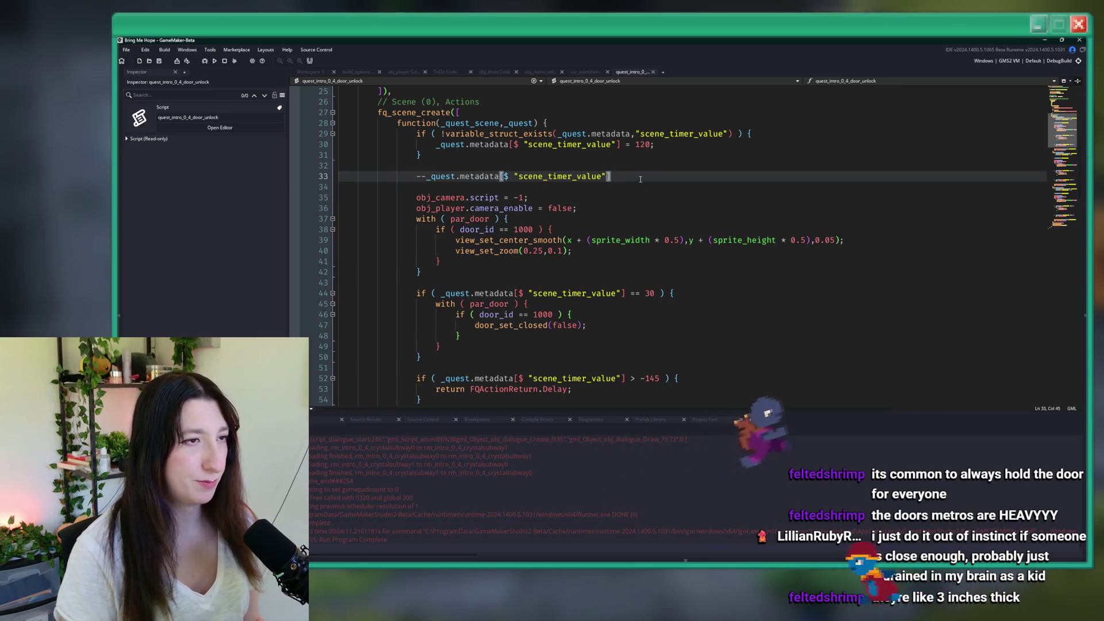
{"action": "key", "text": "ctrl+shift+f"}
Step: Search the project for 'skip' and open the obj_draw Draw GUI match
{"action": "type", "text": "skip"}
{"action": "key", "text": "Return"}
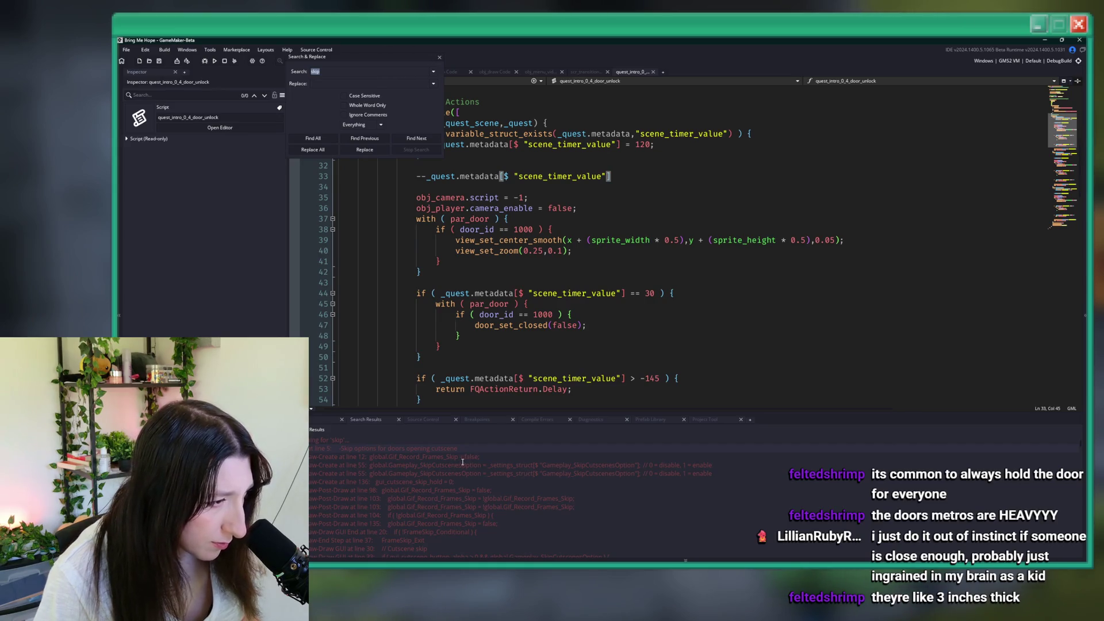
{"action": "scroll", "coordinate": [528, 513], "scroll_direction": "down", "scroll_amount": 2}
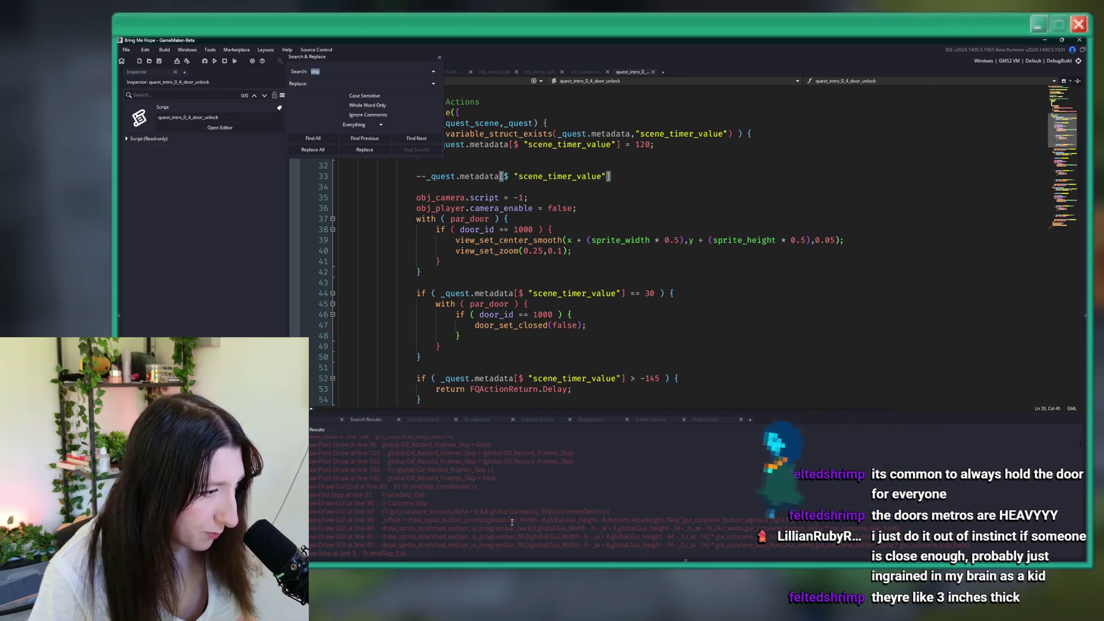
{"action": "double_click", "coordinate": [512, 520]}
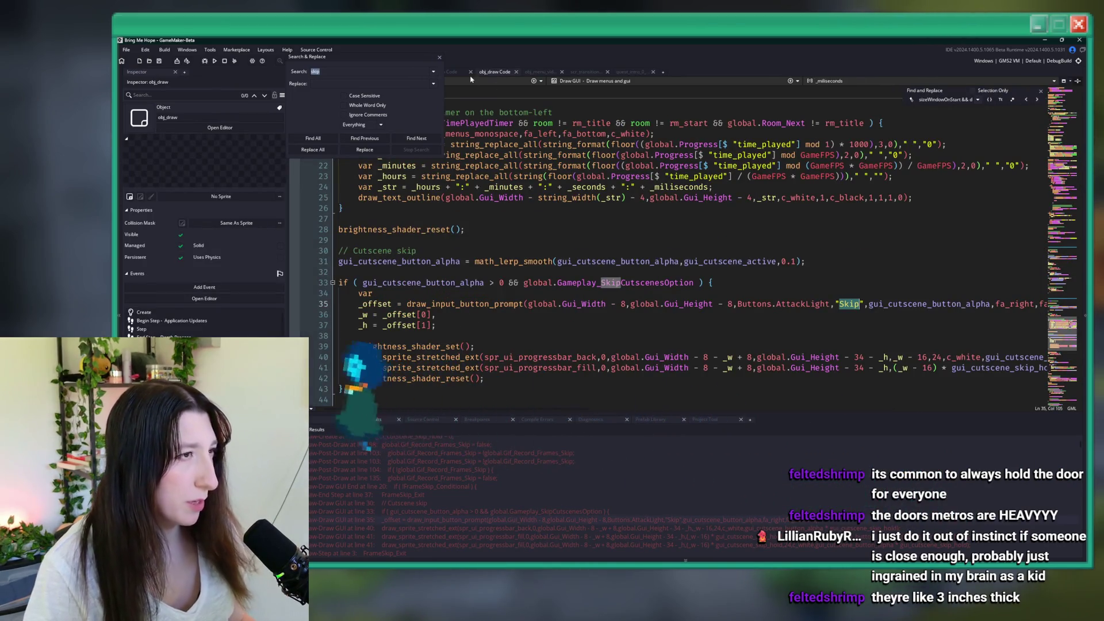
{"action": "key", "text": "Escape"}
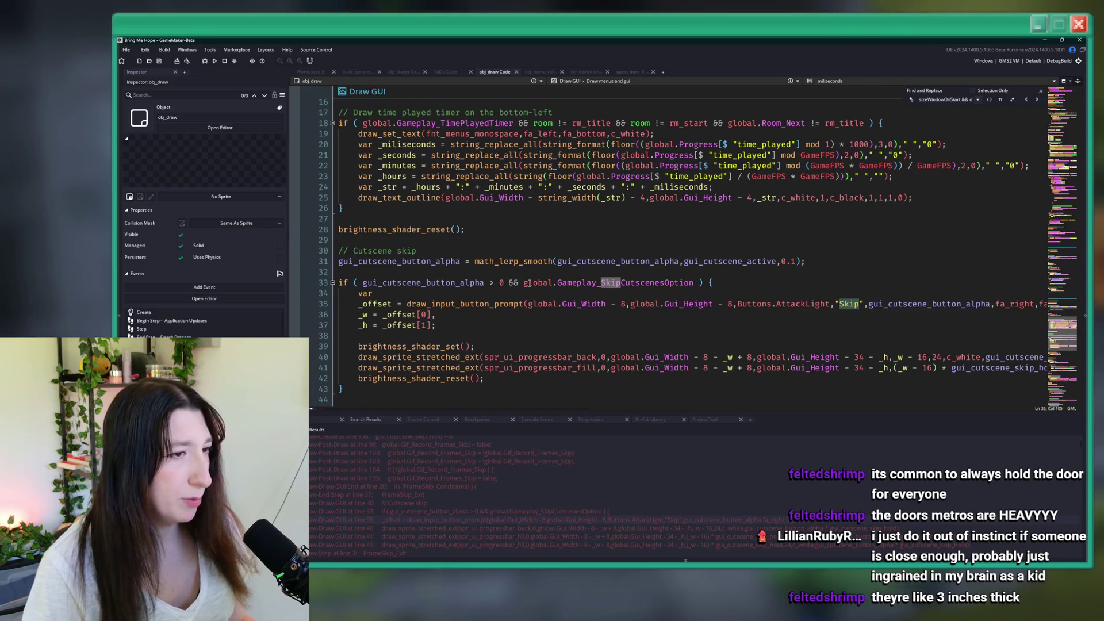
Step: Review the cutscene skip code around lines 32–35 with the side panels hidden
{"action": "left_click", "coordinate": [529, 271]}
{"action": "scroll", "coordinate": [636, 255], "scroll_direction": "up", "scroll_amount": 2}
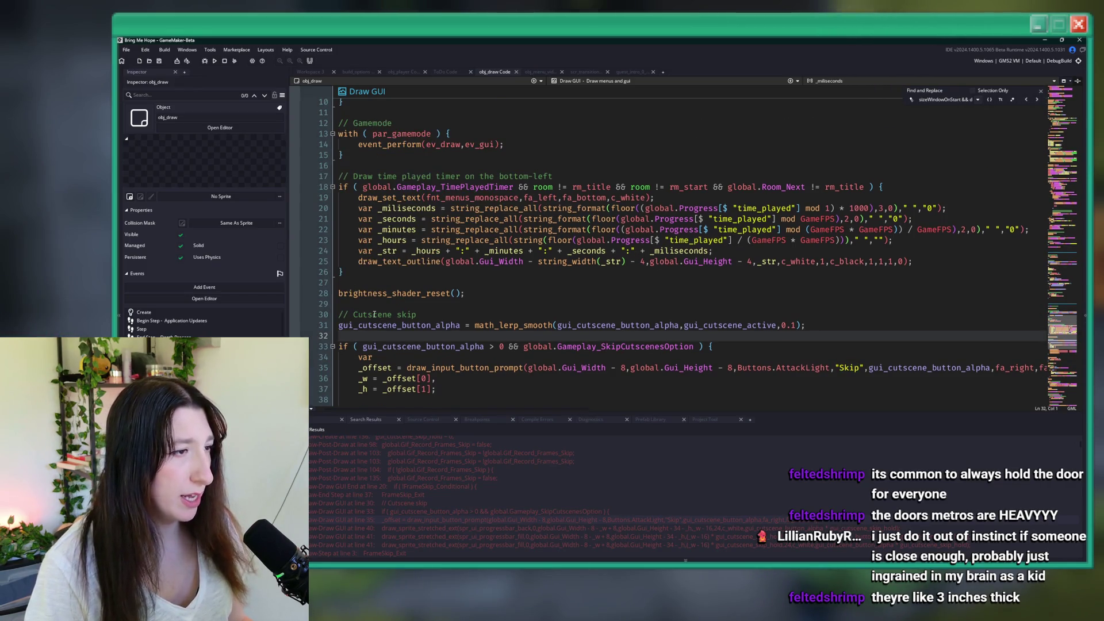
{"action": "scroll", "coordinate": [471, 287], "scroll_direction": "down", "scroll_amount": 6}
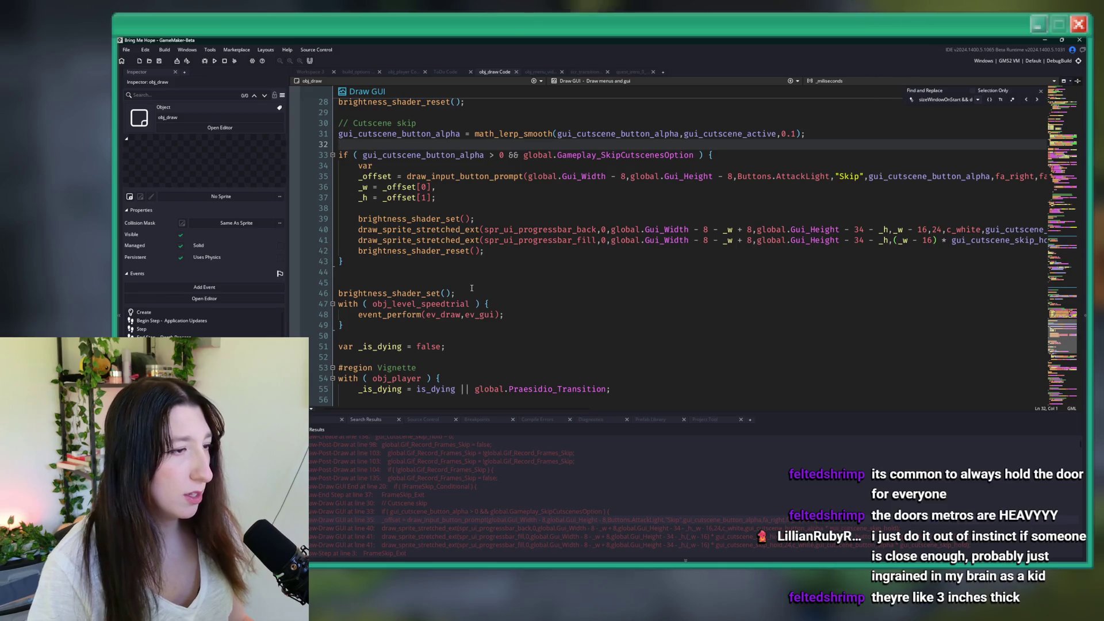
{"action": "scroll", "coordinate": [624, 327], "scroll_direction": "down", "scroll_amount": 2}
{"action": "scroll", "coordinate": [624, 327], "scroll_direction": "up", "scroll_amount": 4}
{"action": "left_click", "coordinate": [816, 240]}
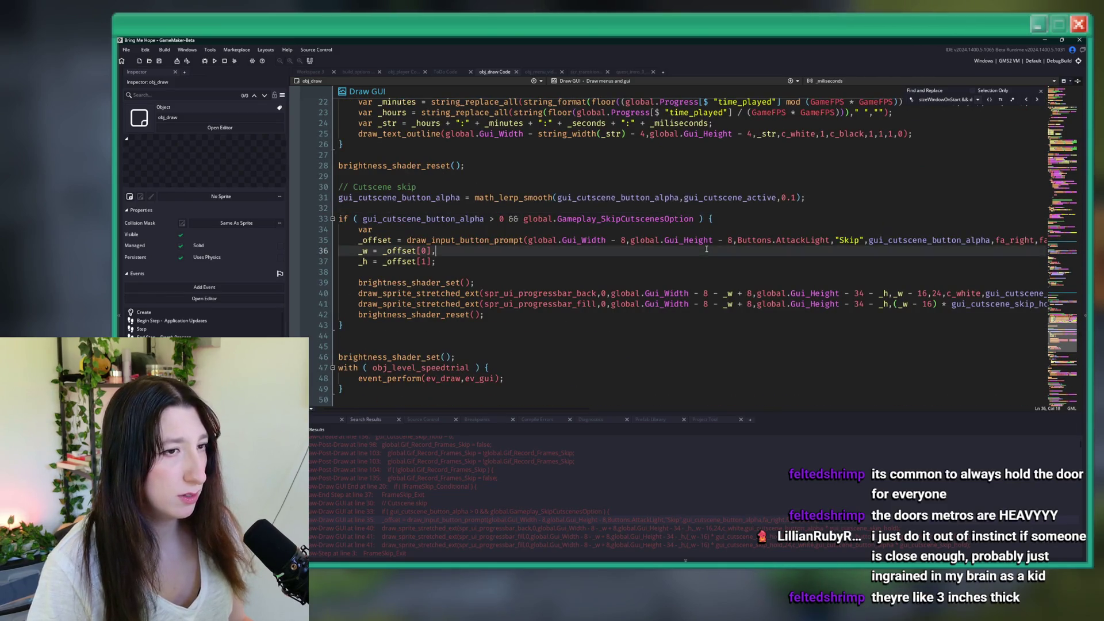
{"action": "key", "text": "F12"}
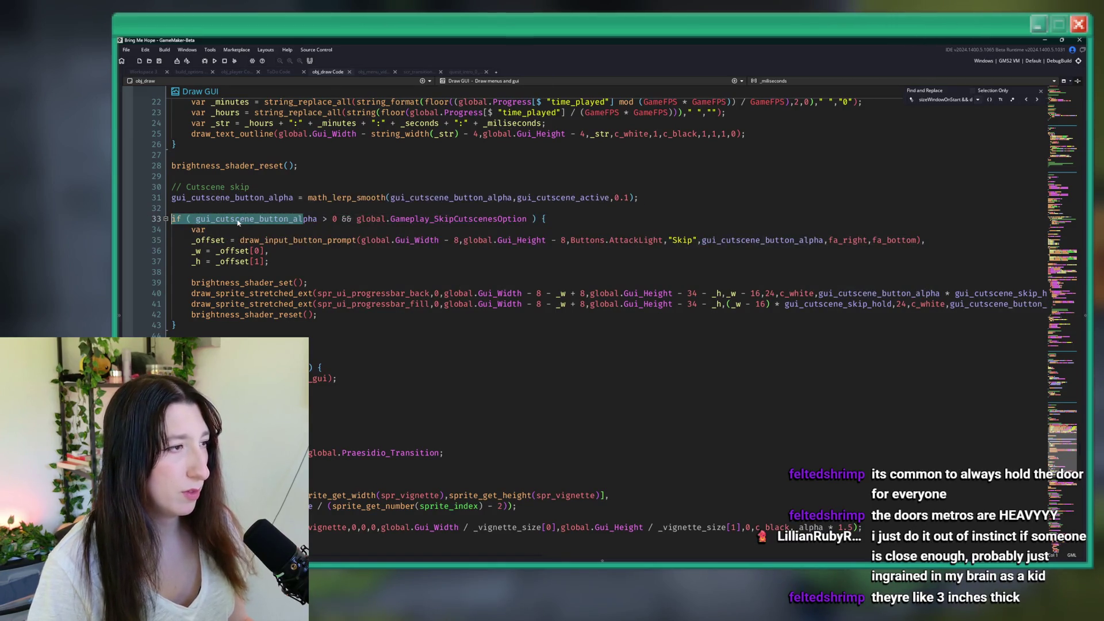
Step: Find all project uses of gui_cutscene_active, picked from line 31
{"action": "left_click", "coordinate": [267, 212]}
{"action": "left_click", "coordinate": [292, 197]}
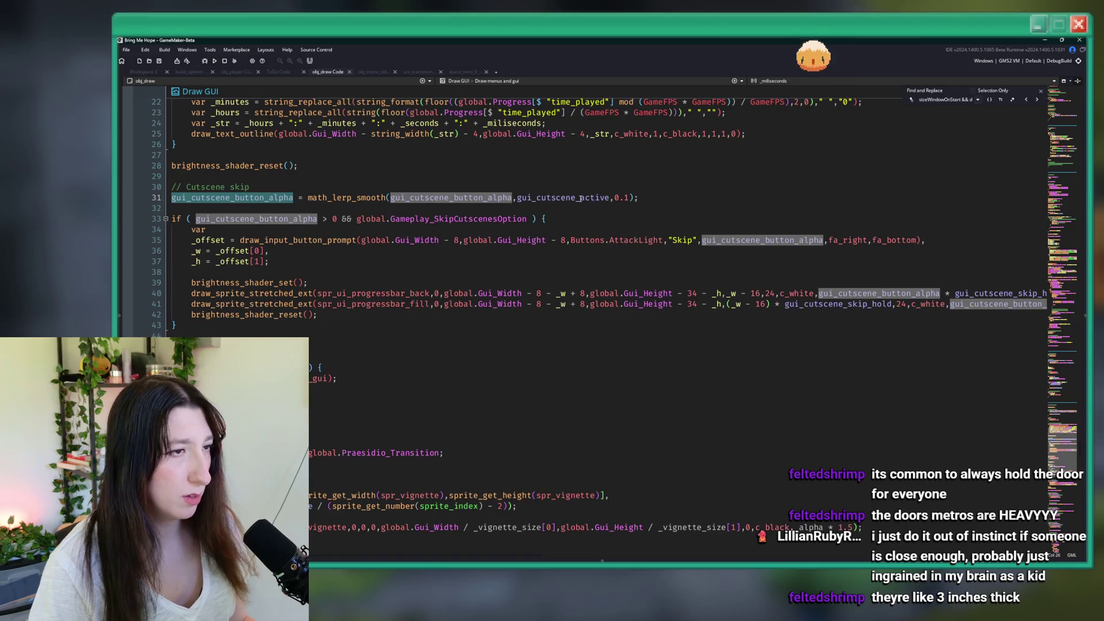
{"action": "scroll", "coordinate": [552, 215], "scroll_direction": "up", "scroll_amount": 4}
{"action": "double_click", "coordinate": [563, 324]}
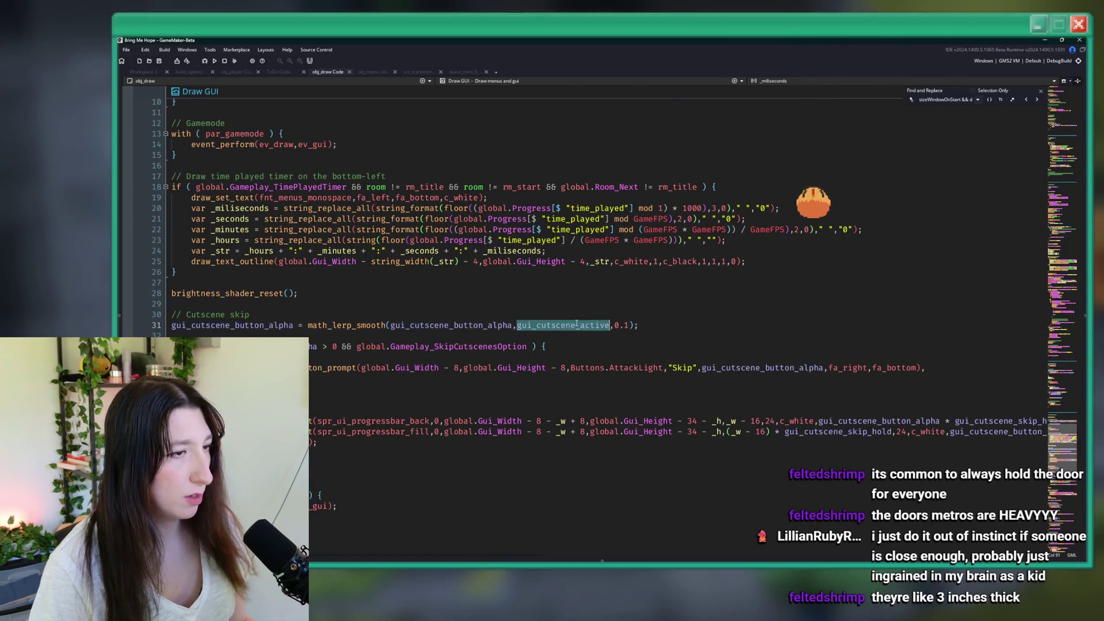
{"action": "key", "text": "ctrl+shift+f"}
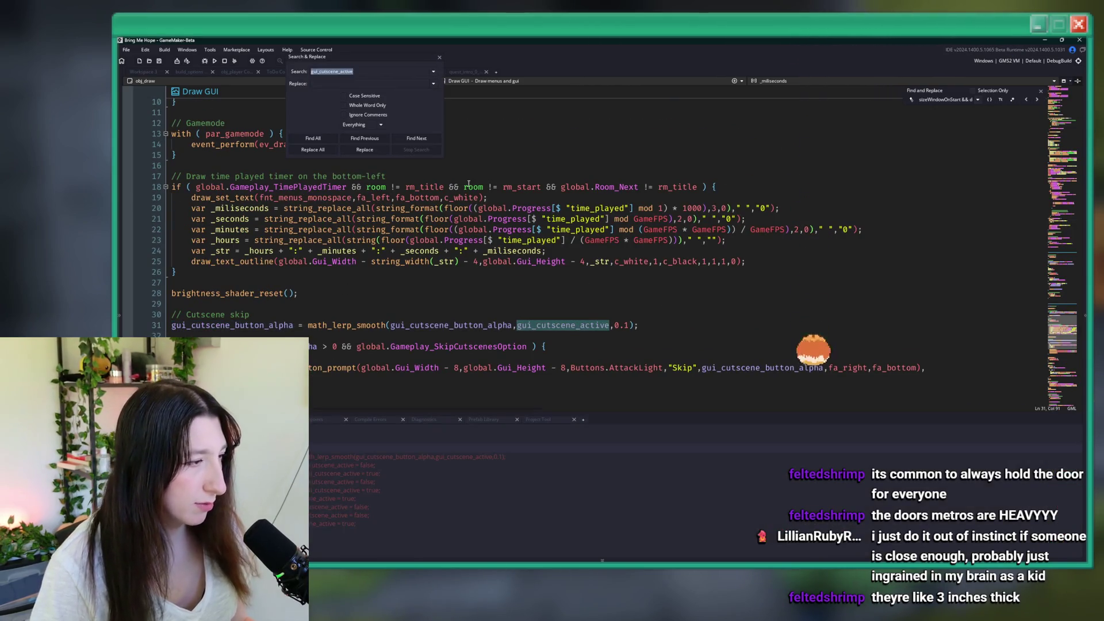
{"action": "left_click", "coordinate": [464, 72]}
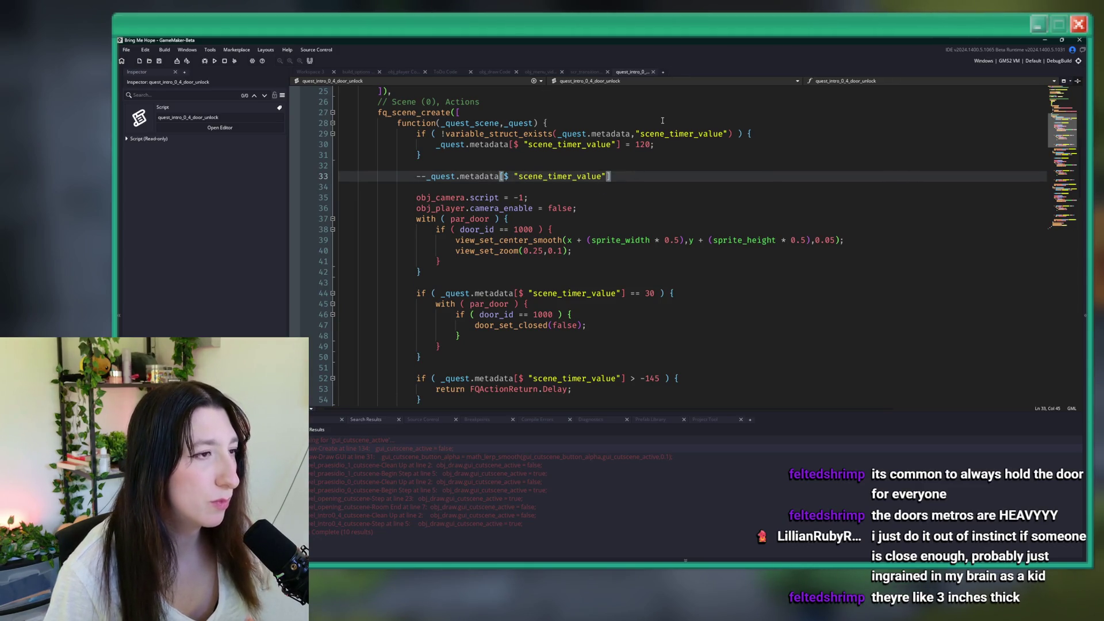
Step: Add obj_draw.gui_cutscene_active = true; on line 35 and save the project
{"action": "key", "text": "Return"}
{"action": "key", "text": "Return"}
{"action": "type", "text": "gui_cutscene_active ="}
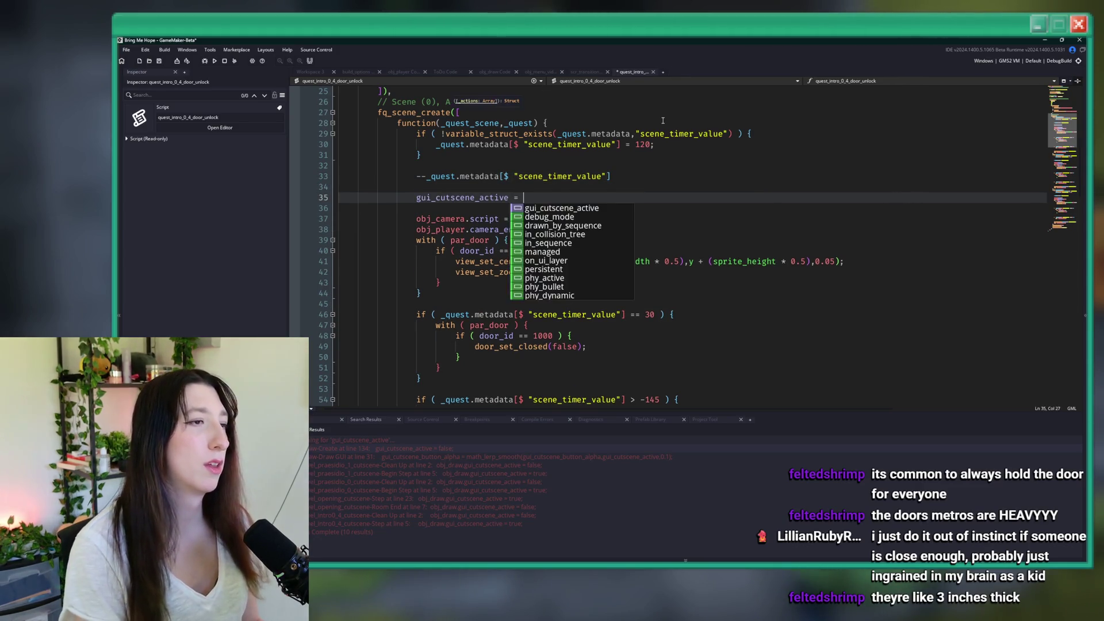
{"action": "key", "text": "ctrl+BackSpace"}
{"action": "key", "text": "ctrl+BackSpace"}
{"action": "type", "text": "obj_draw."}
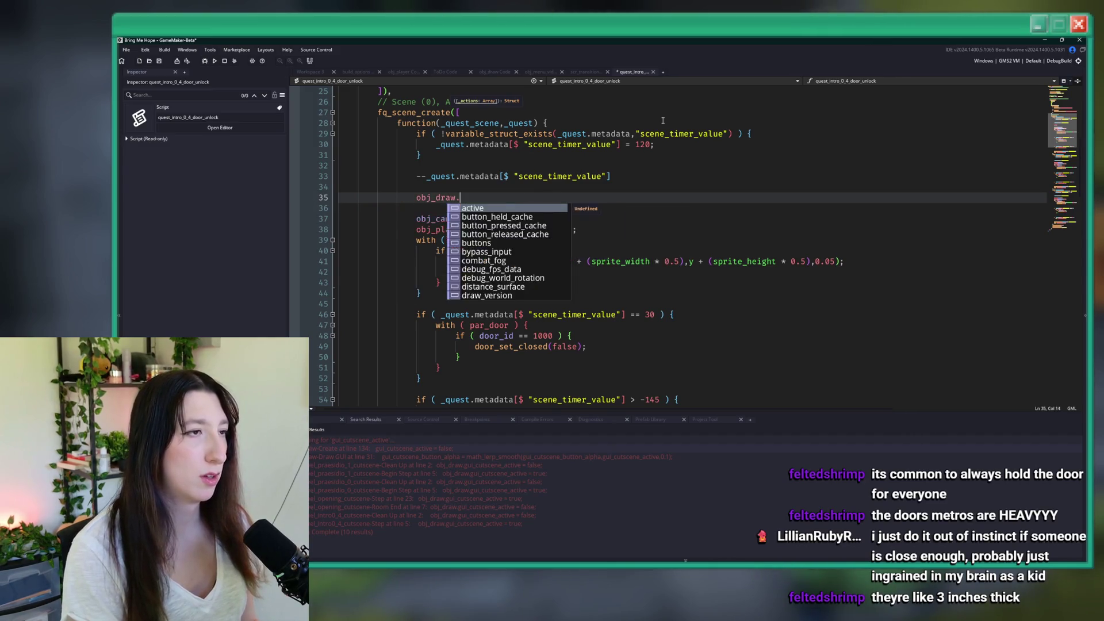
{"action": "type", "text": "gui_cutscene_active = 1;"}
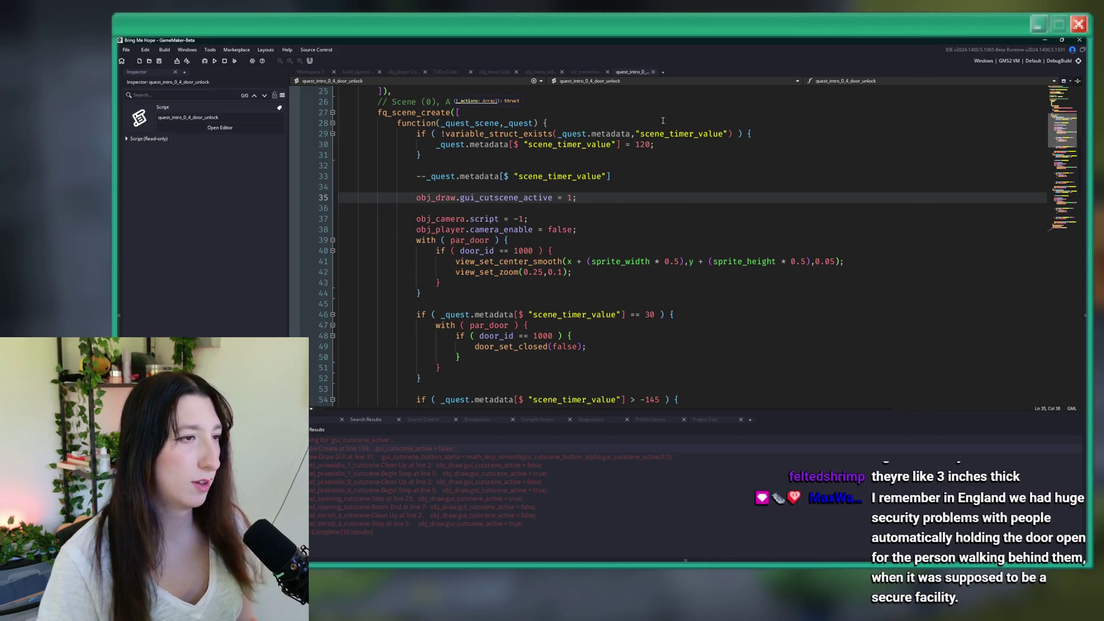
{"action": "left_click_drag", "start_coordinate": [576, 197], "coordinate": [424, 197]}
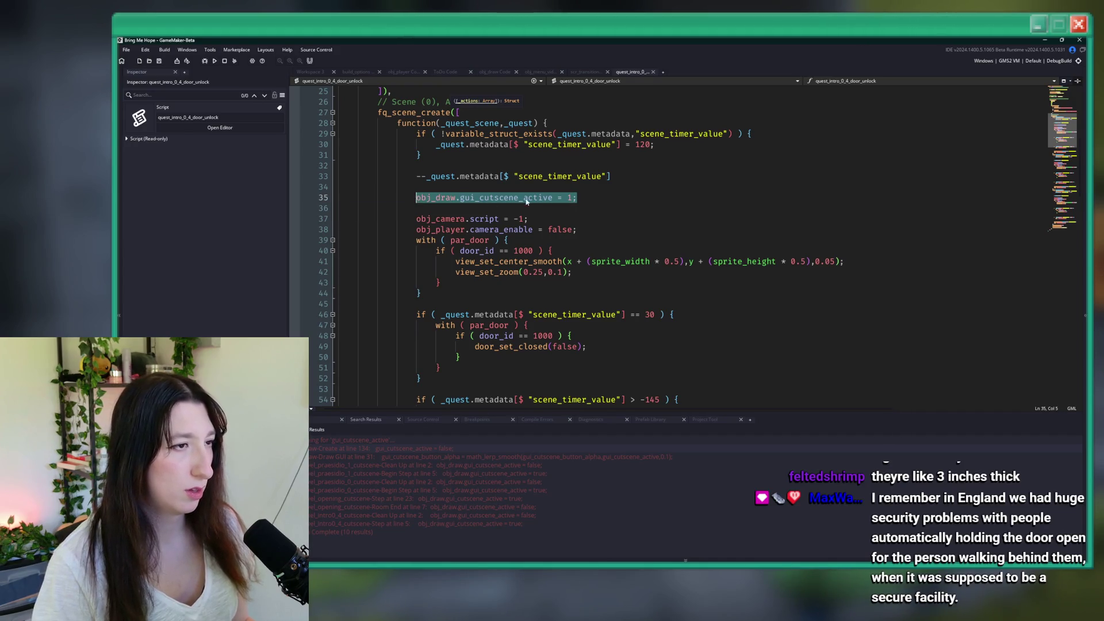
{"action": "left_click", "coordinate": [569, 198]}
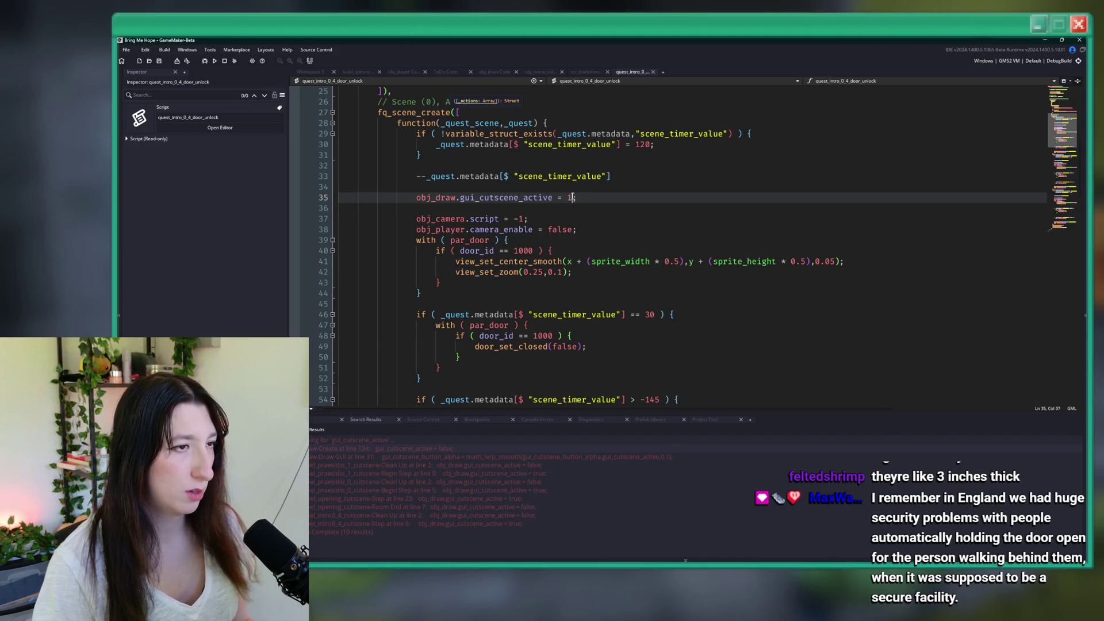
{"action": "key", "text": "BackSpace"}
{"action": "type", "text": "true"}
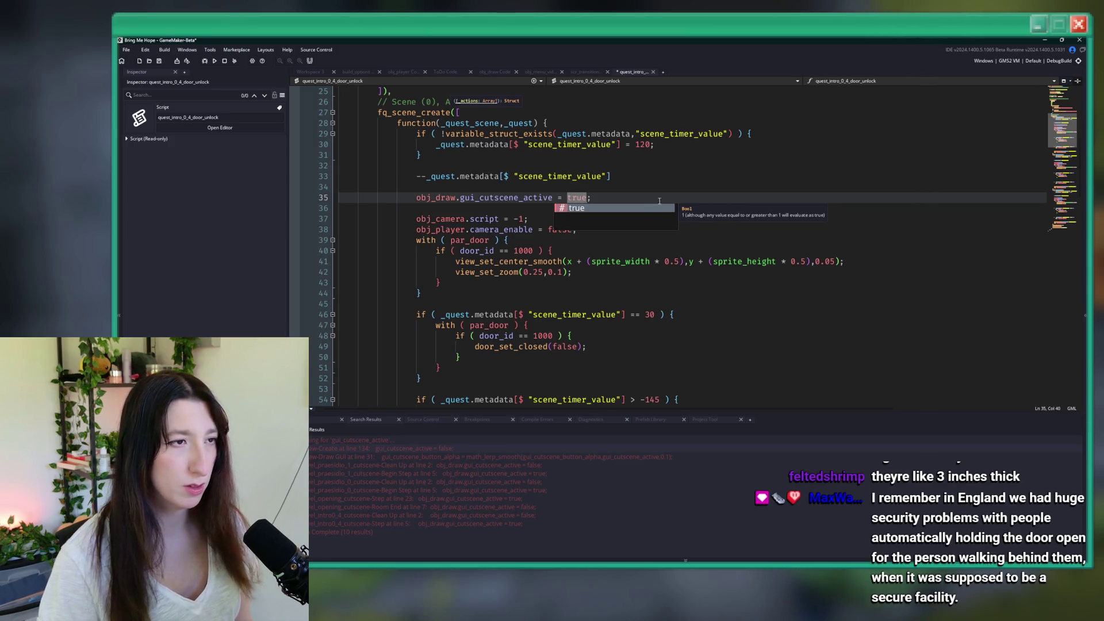
{"action": "left_click_drag", "start_coordinate": [660, 201], "coordinate": [421, 197]}
{"action": "key", "text": "ctrl+s"}
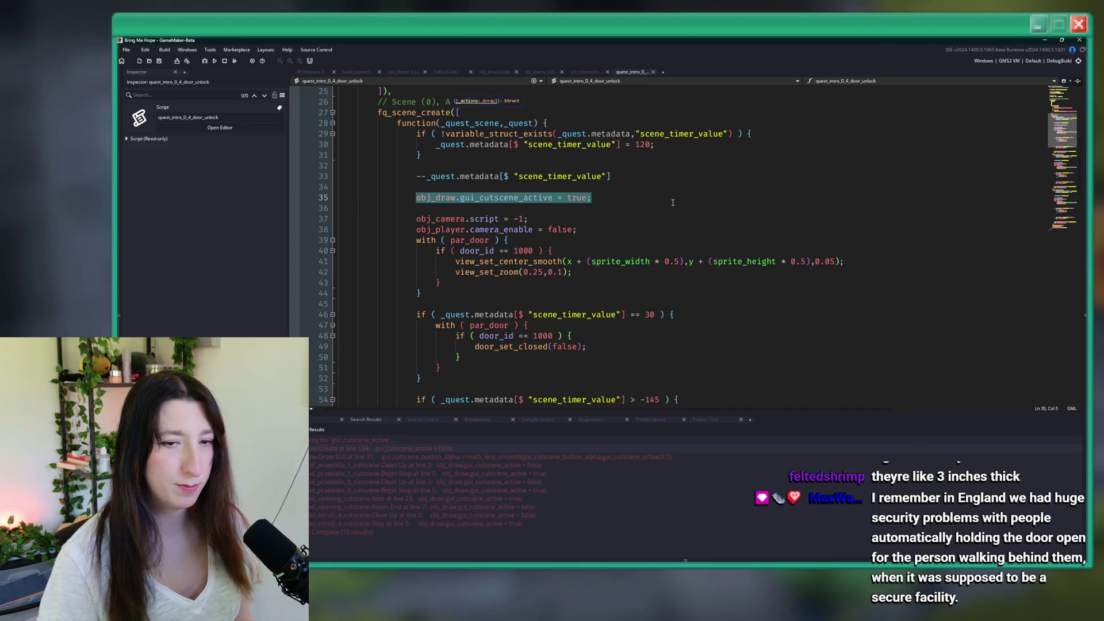
Step: Locate the delay check and struct-removal lines around 116–120 in the final scene
{"action": "left_click", "coordinate": [673, 202]}
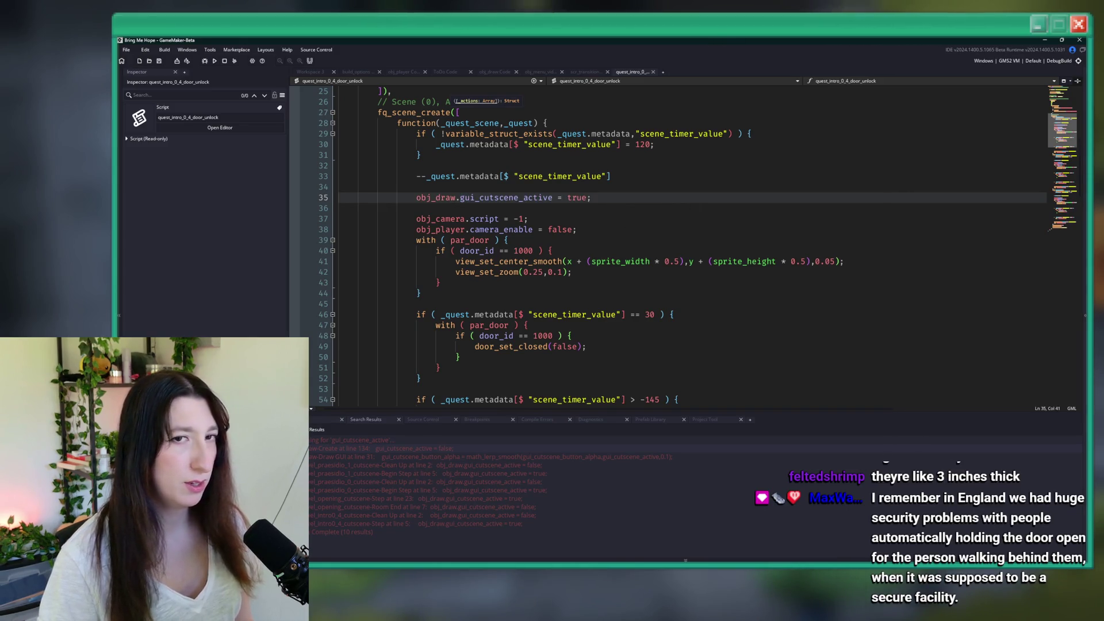
{"action": "scroll", "coordinate": [635, 244], "scroll_direction": "down", "scroll_amount": 15}
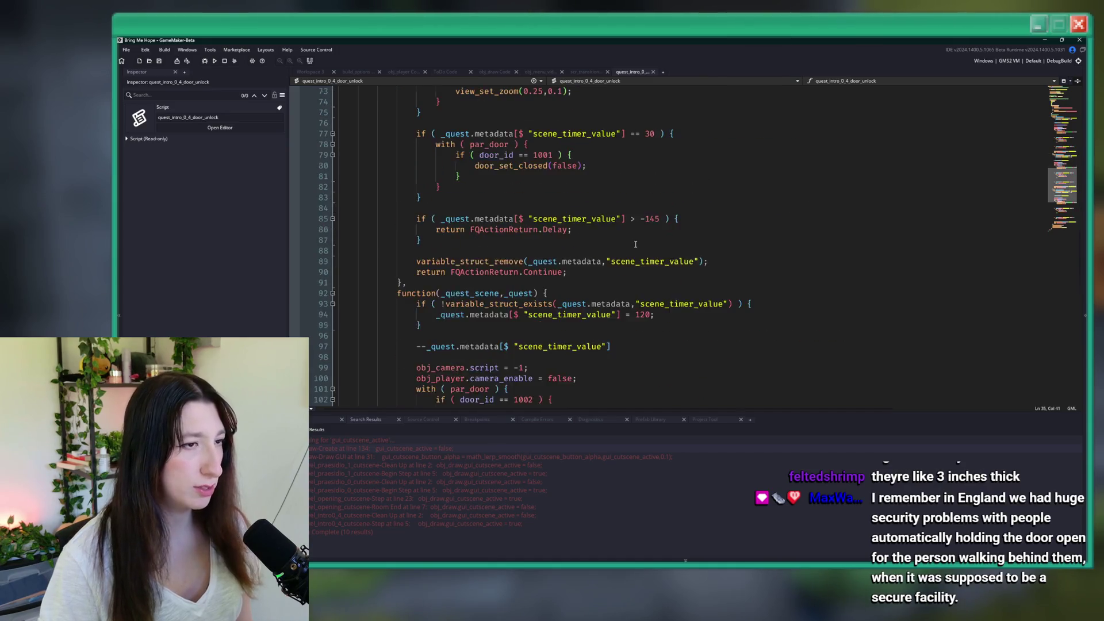
{"action": "scroll", "coordinate": [636, 244], "scroll_direction": "down", "scroll_amount": 12}
{"action": "scroll", "coordinate": [633, 322], "scroll_direction": "up", "scroll_amount": 4}
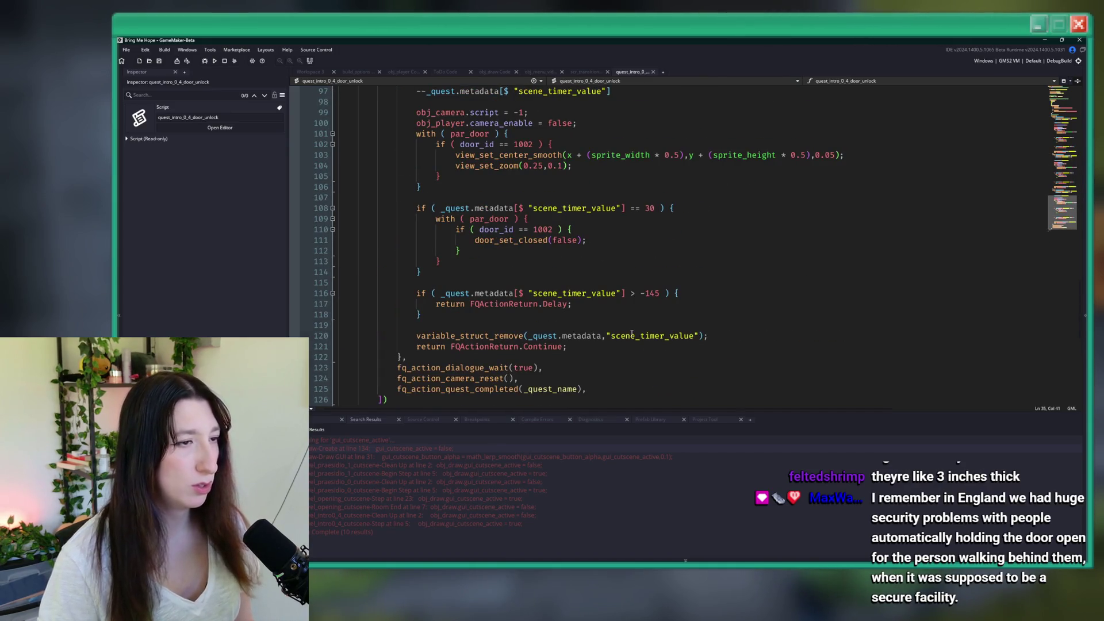
{"action": "left_click", "coordinate": [740, 292]}
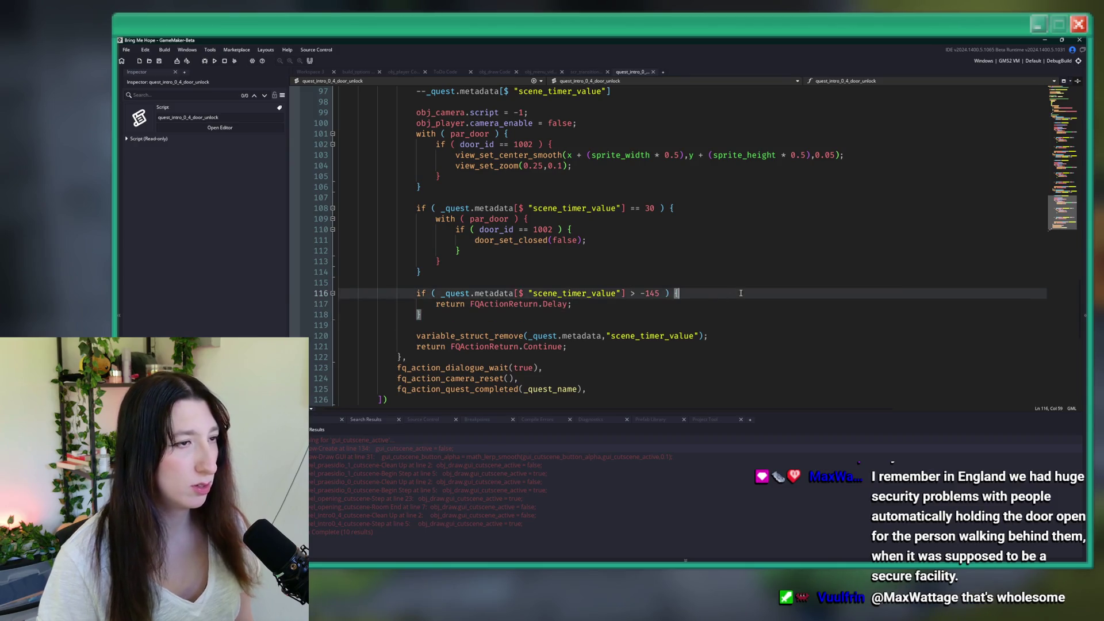
{"action": "left_click", "coordinate": [726, 301]}
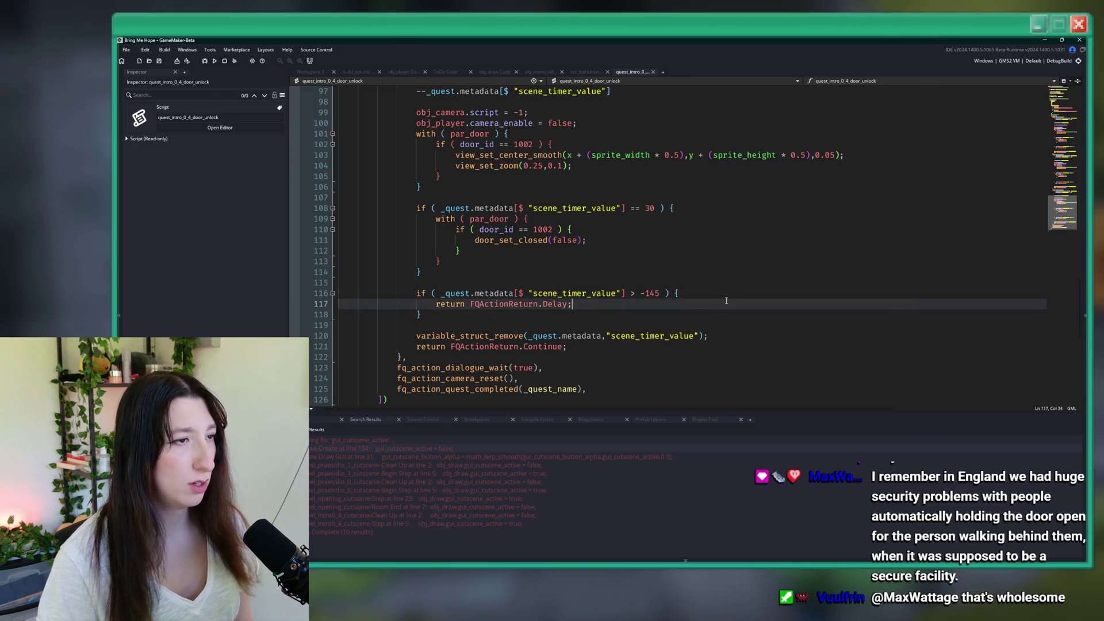
{"action": "left_click", "coordinate": [723, 339]}
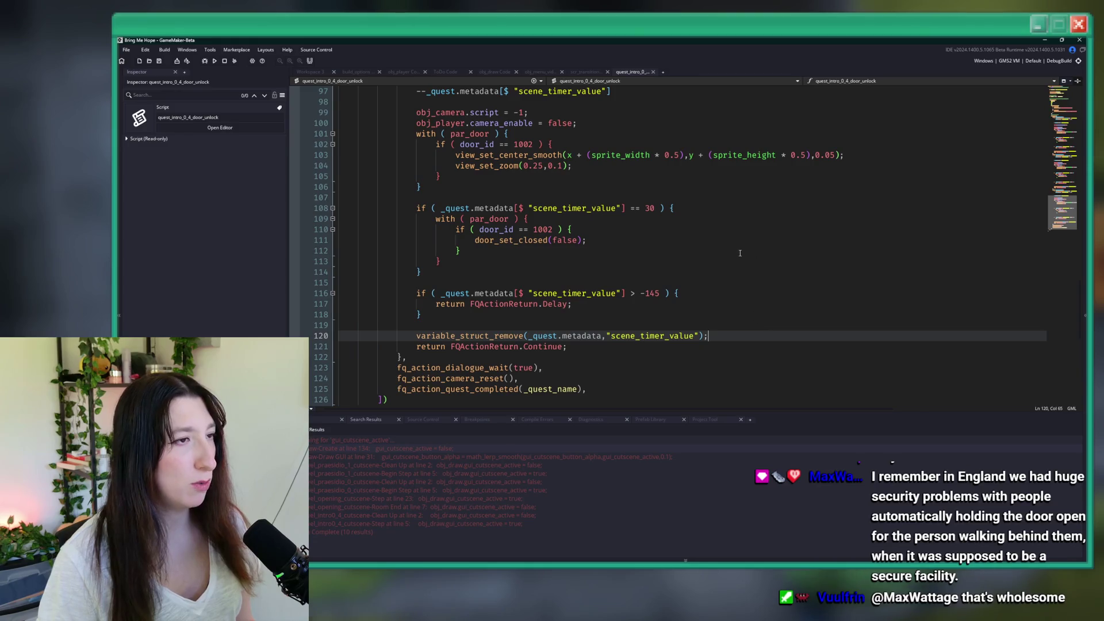
{"action": "scroll", "coordinate": [736, 259], "scroll_direction": "up", "scroll_amount": 2}
{"action": "scroll", "coordinate": [709, 278], "scroll_direction": "down", "scroll_amount": 2}
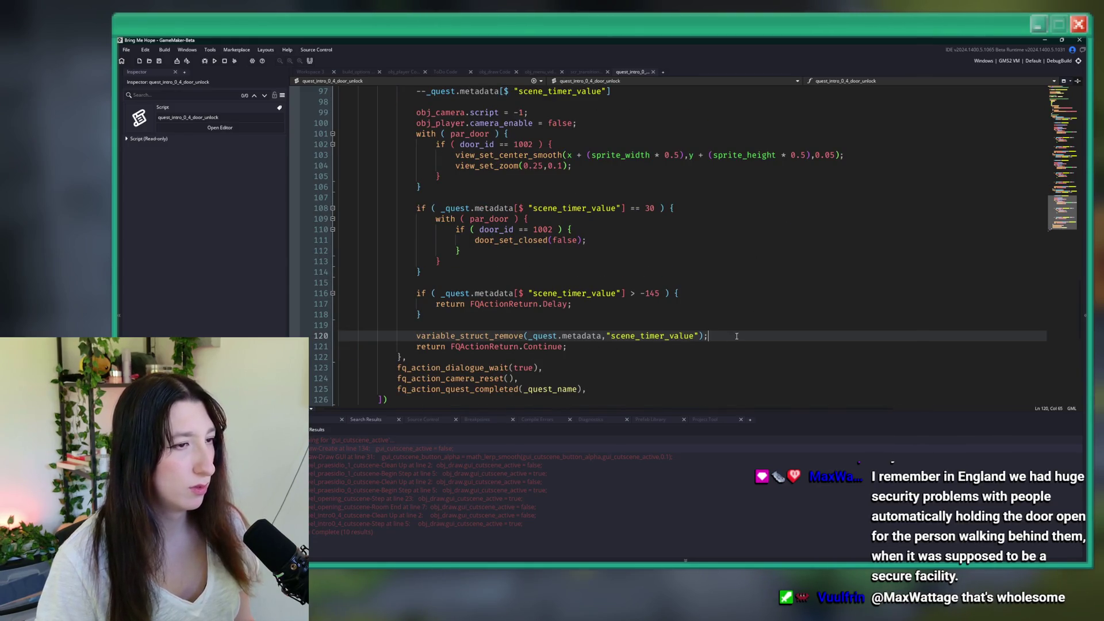
{"action": "key", "text": "Up"}
{"action": "key", "text": "Up"}
{"action": "key", "text": "Up"}
{"action": "key", "text": "Up"}
{"action": "key", "text": "Down"}
{"action": "key", "text": "Down"}
{"action": "key", "text": "Down"}
{"action": "key", "text": "Up"}
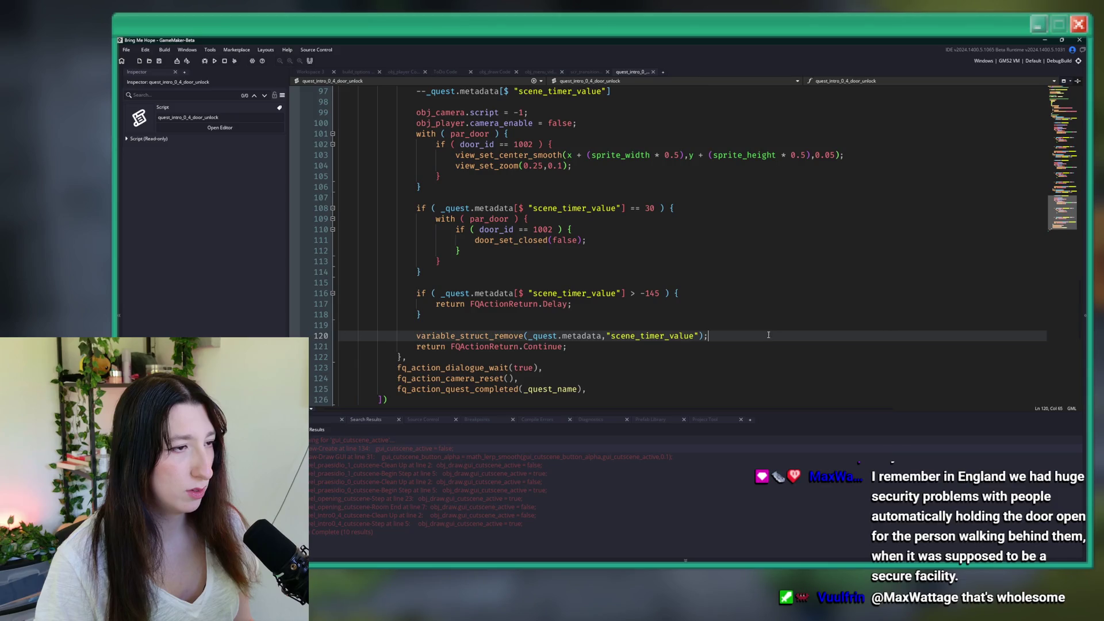
Step: Insert obj_draw.gui_cutscene_active = false; above variable_struct_remove, then open obj_draw's Draw GUI
{"action": "left_click", "coordinate": [542, 325]}
{"action": "key", "text": "Return"}
{"action": "type", "text": "obj_draw.gui_cutscene_active = true;"}
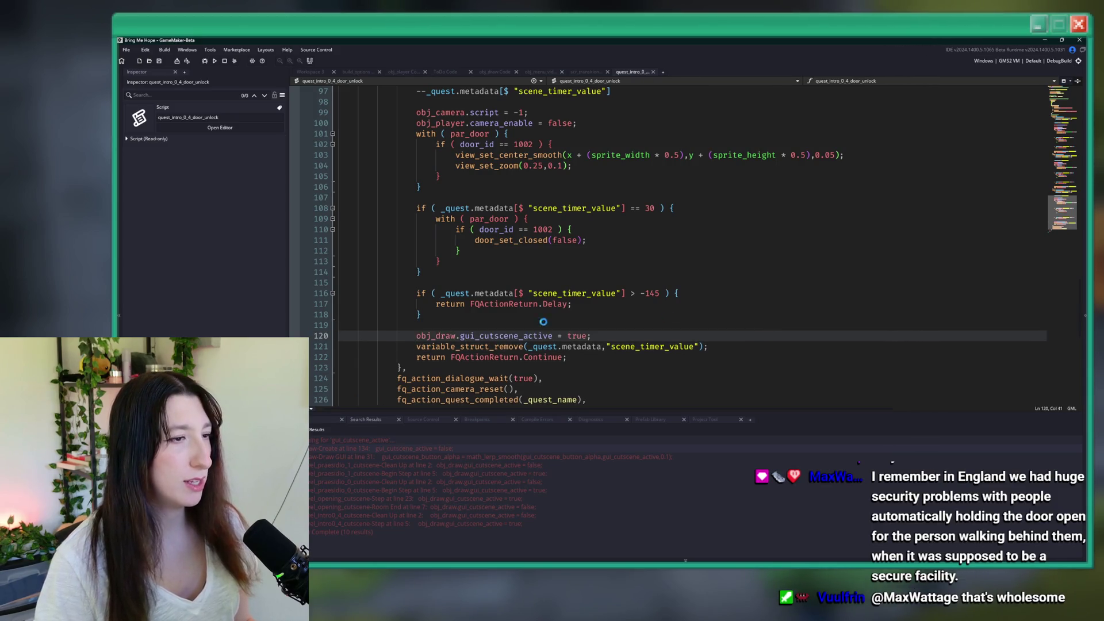
{"action": "double_click", "coordinate": [575, 336]}
{"action": "type", "text": "false"}
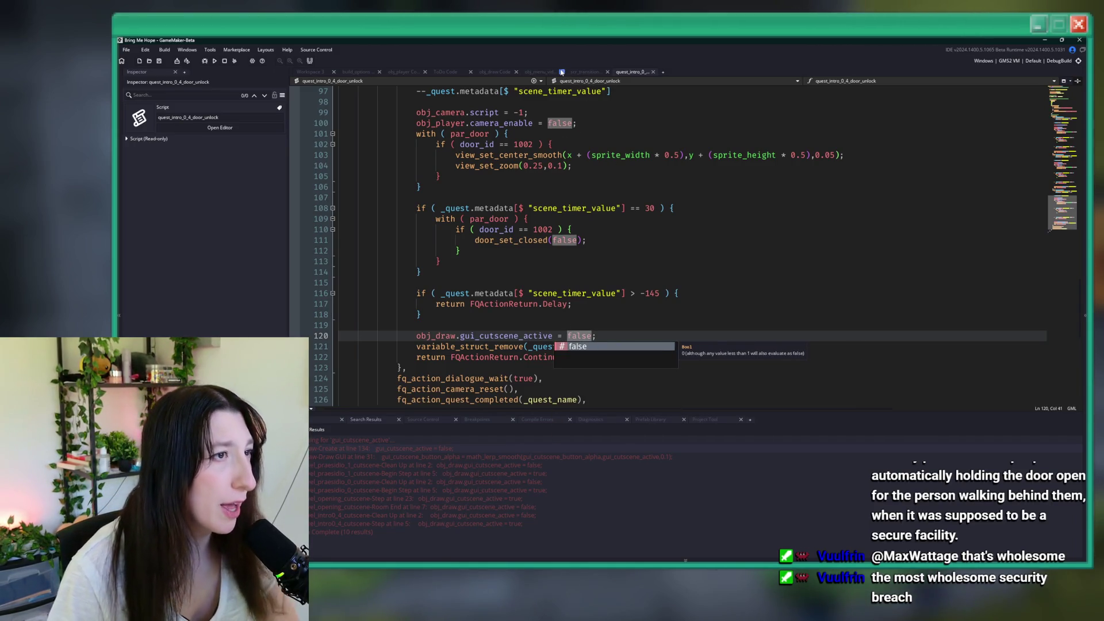
{"action": "left_click", "coordinate": [502, 72]}
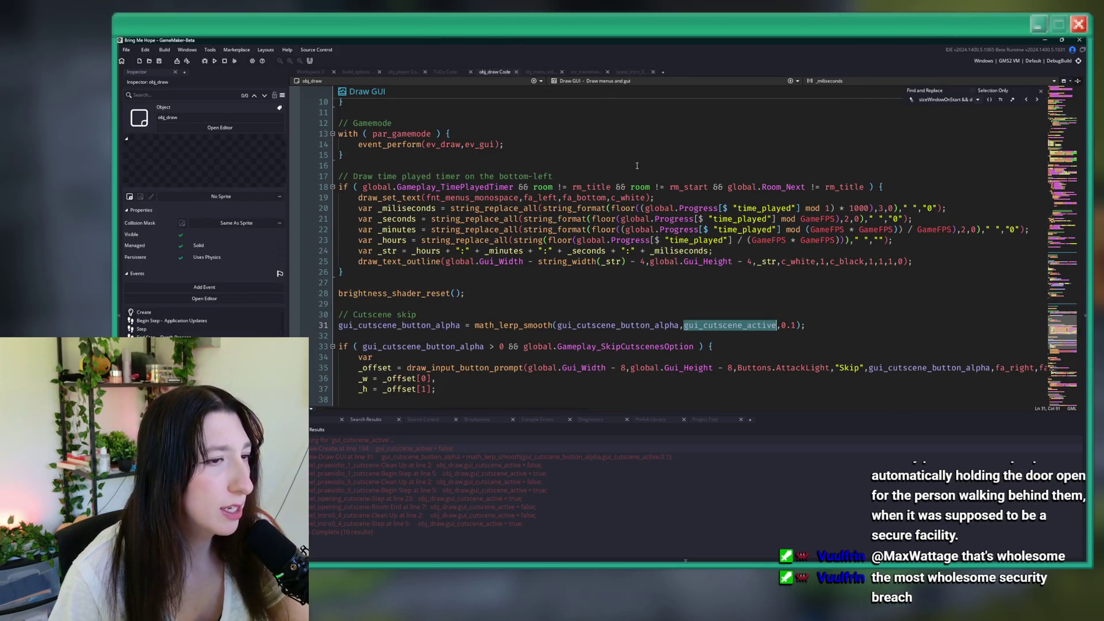
Step: Select gui_cutscene_skip_hold on line 41 of obj_draw's Draw GUI event
{"action": "scroll", "coordinate": [455, 297], "scroll_direction": "down", "scroll_amount": 10}
{"action": "scroll", "coordinate": [523, 241], "scroll_direction": "up", "scroll_amount": 2}
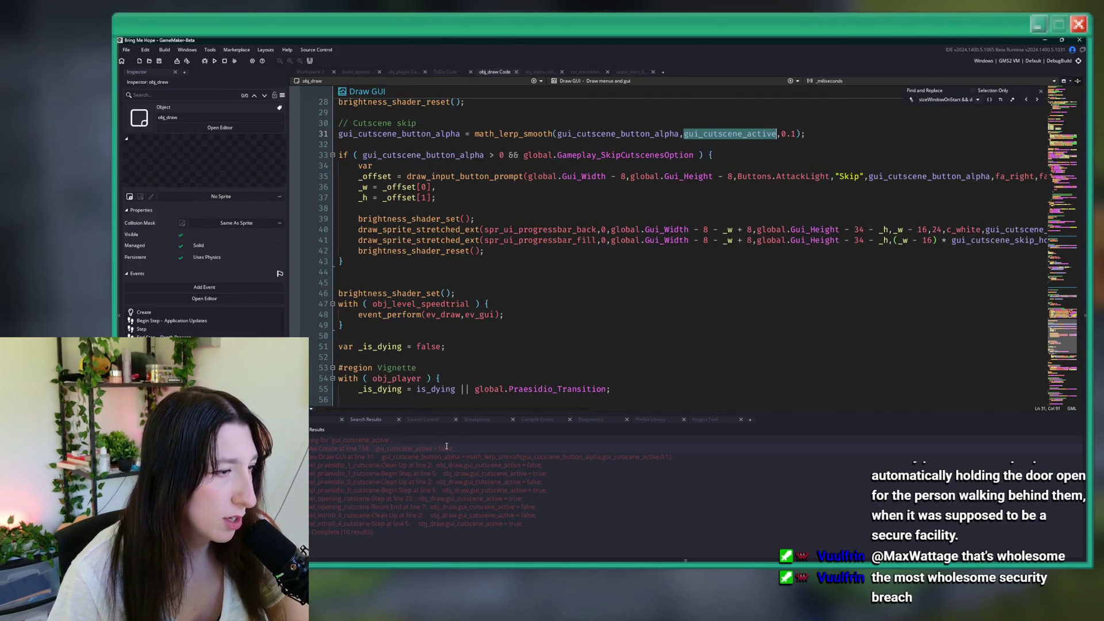
{"action": "scroll", "coordinate": [552, 311], "scroll_direction": "down", "scroll_amount": 2}
{"action": "scroll", "coordinate": [571, 215], "scroll_direction": "up", "scroll_amount": 4}
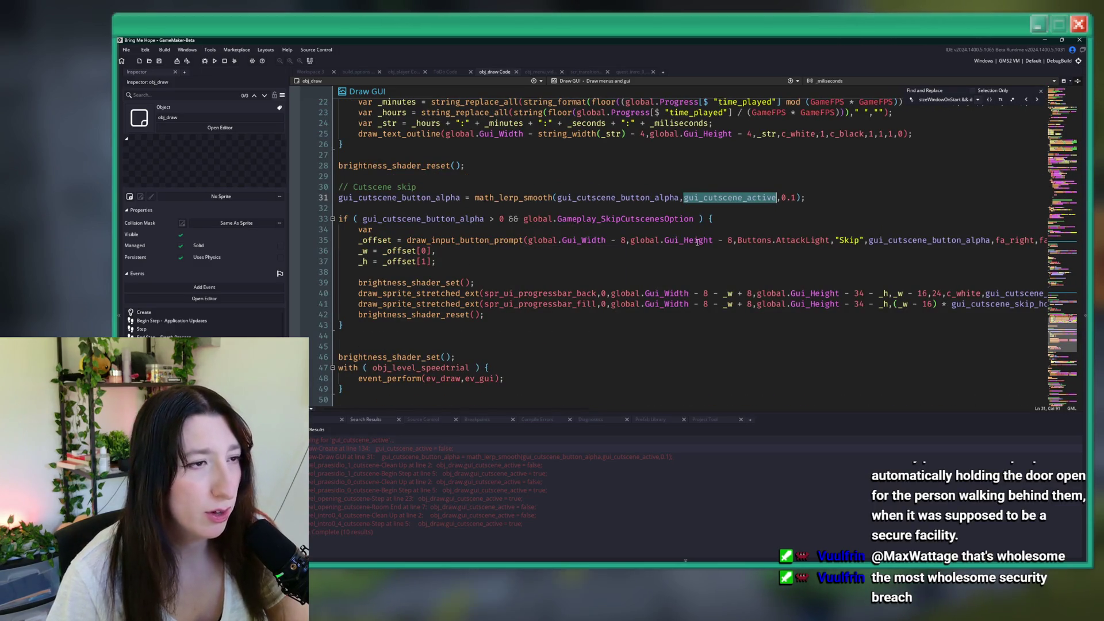
{"action": "left_click_drag", "start_coordinate": [973, 290], "coordinate": [978, 304]}
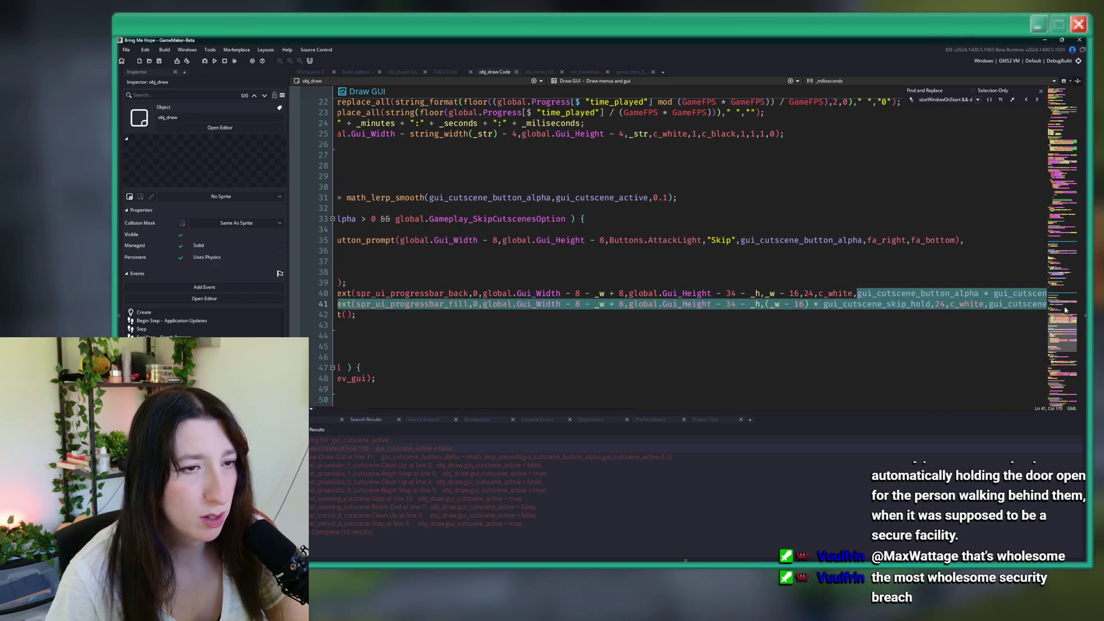
{"action": "double_click", "coordinate": [900, 305]}
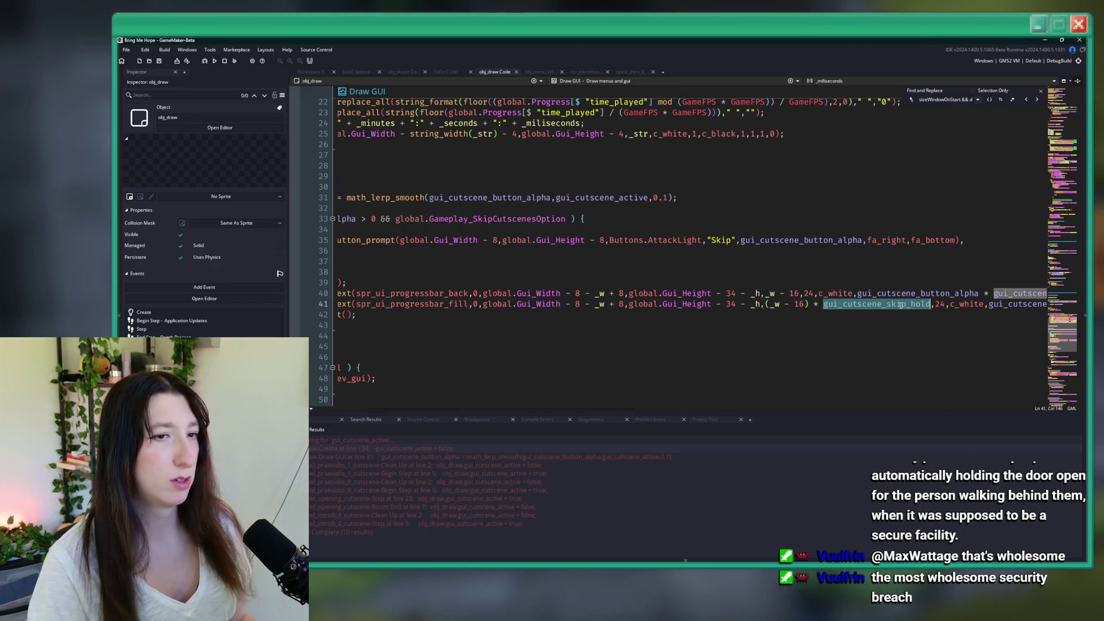
Step: Search the project for gui_cutscene_skip_hold, review matches, then return to quest_intro_0_4_door_unlock
{"action": "key", "text": "ctrl+shift+f"}
{"action": "key", "text": "Return"}
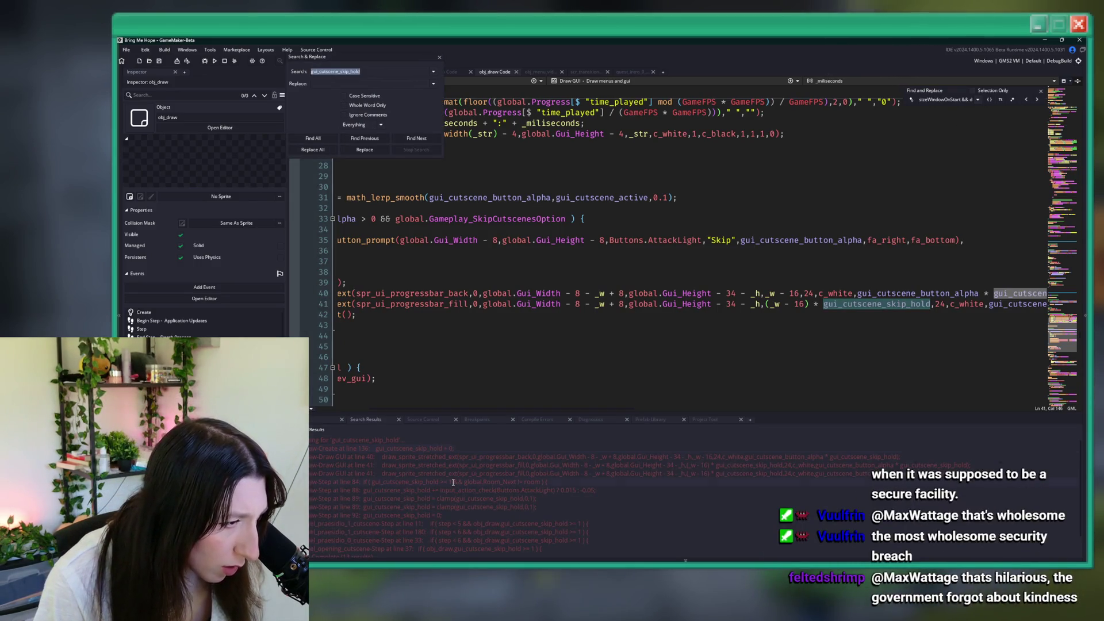
{"action": "left_click_drag", "start_coordinate": [453, 482], "coordinate": [375, 486]}
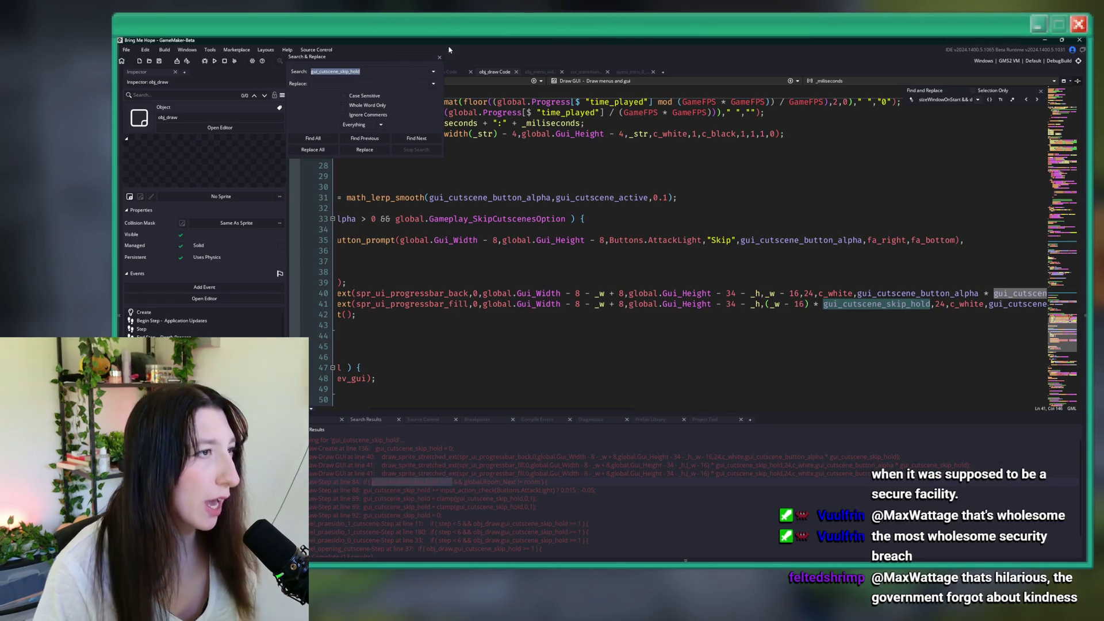
{"action": "key", "text": "Escape"}
{"action": "left_click", "coordinate": [631, 72]}
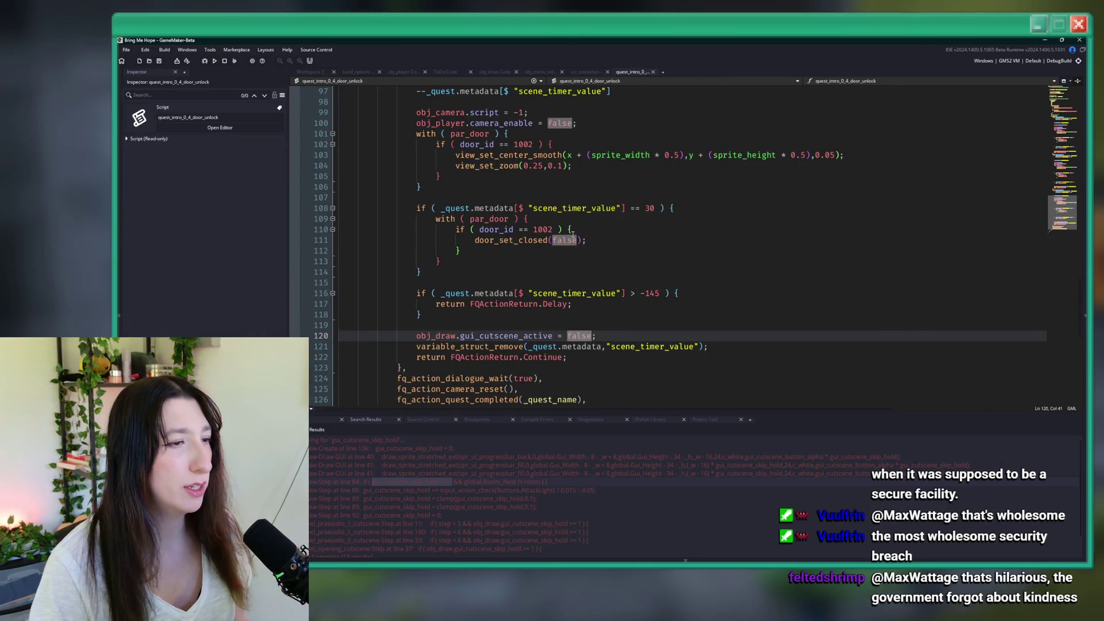
Step: Widen the code view and locate the first scene function's gui_cutscene_active line
{"action": "scroll", "coordinate": [573, 234], "scroll_direction": "up", "scroll_amount": 7}
{"action": "key", "text": "F12"}
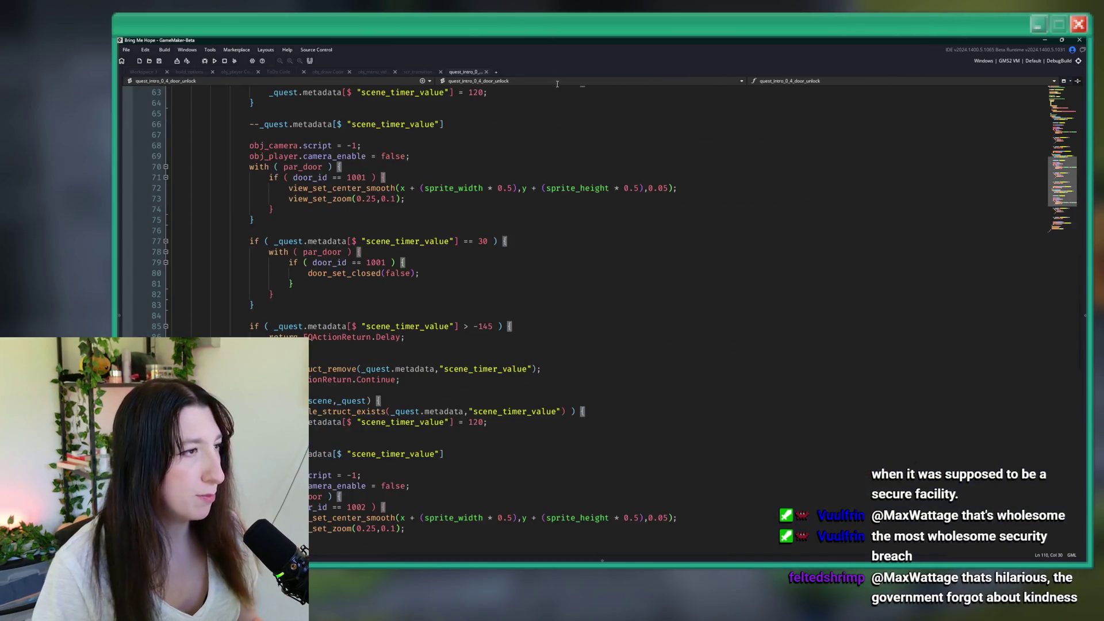
{"action": "left_click", "coordinate": [429, 209]}
{"action": "scroll", "coordinate": [427, 192], "scroll_direction": "up", "scroll_amount": 6}
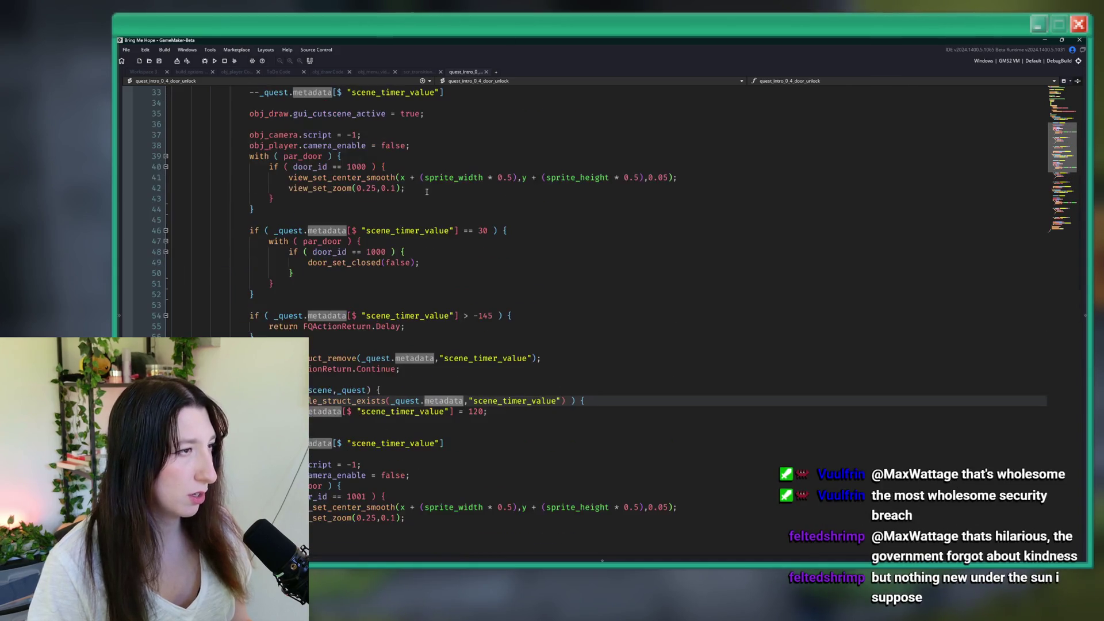
{"action": "left_click", "coordinate": [394, 324]}
{"action": "left_click", "coordinate": [496, 265]}
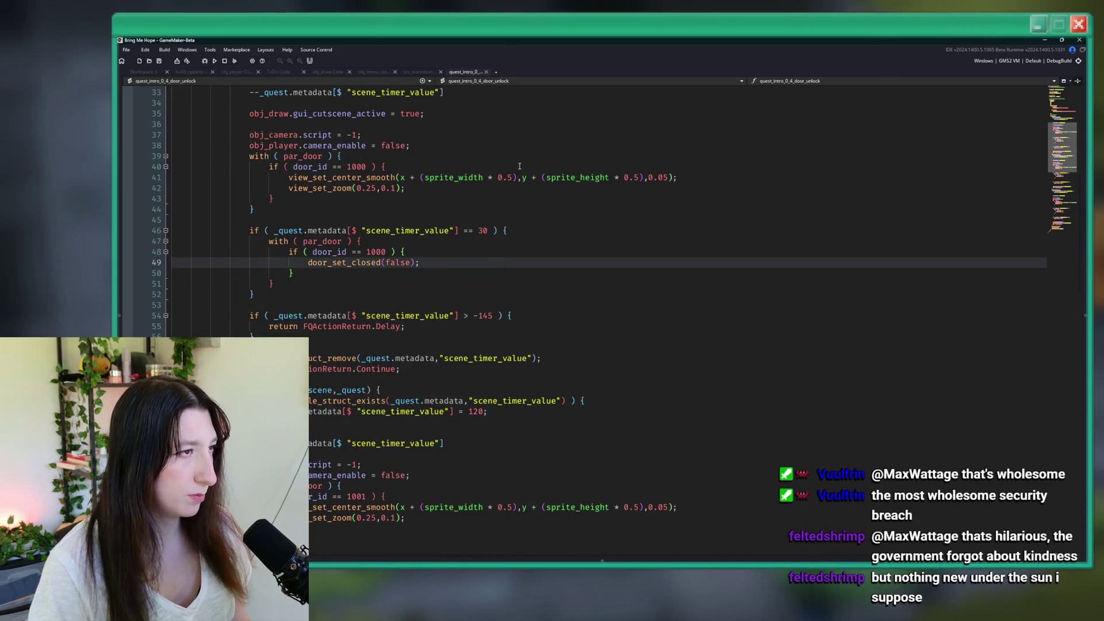
{"action": "scroll", "coordinate": [519, 166], "scroll_direction": "up", "scroll_amount": 2}
{"action": "left_click", "coordinate": [523, 260]}
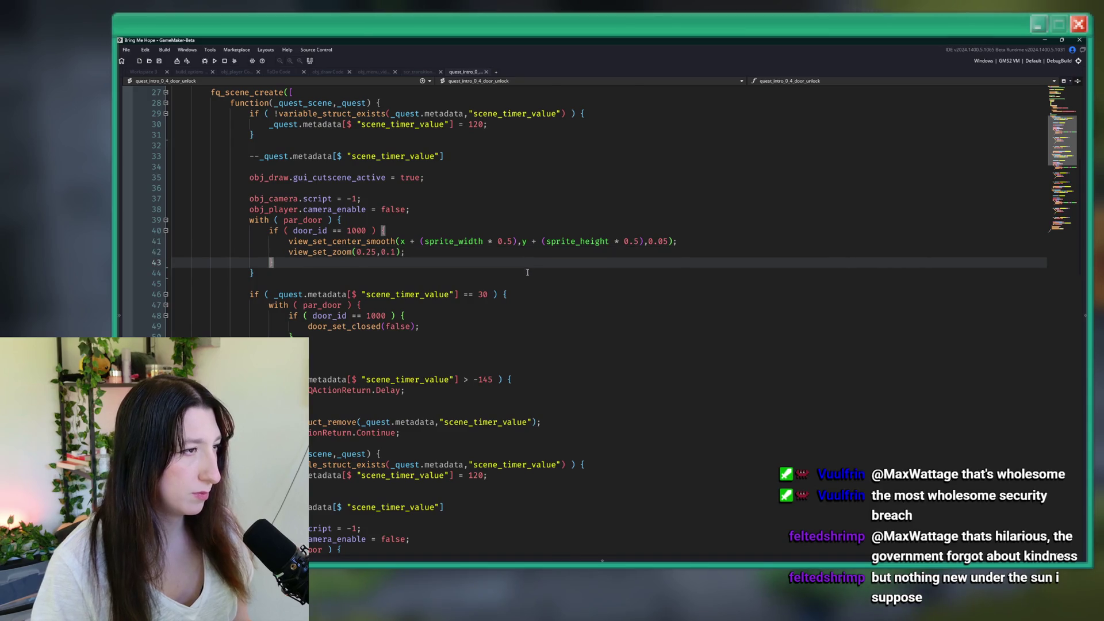
{"action": "left_click", "coordinate": [492, 309]}
{"action": "left_click", "coordinate": [540, 262]}
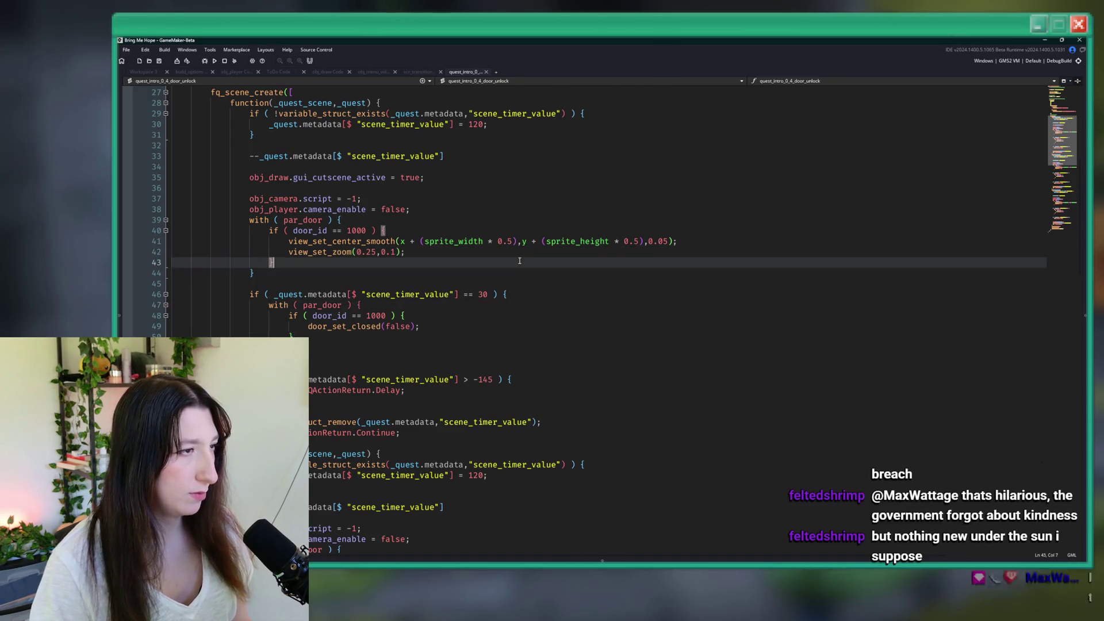
{"action": "left_click", "coordinate": [583, 177]}
Step: Add an 'if (obj_draw.gui_cutscene_skip_hold >= 1) {' block below the gui_cutscene_active line
{"action": "key", "text": "Return"}
{"action": "key", "text": "Return"}
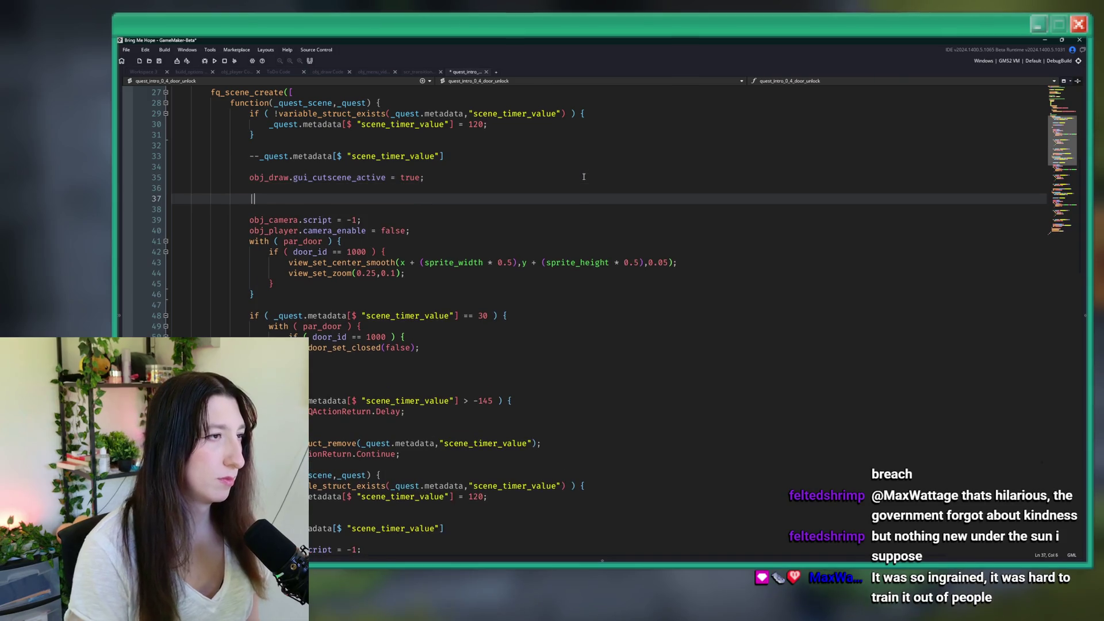
{"action": "type", "text": "if ( gui_cutscene_skip_hold >= 1k"}
{"action": "key", "text": "BackSpace"}
{"action": "type", "text": ") {"}
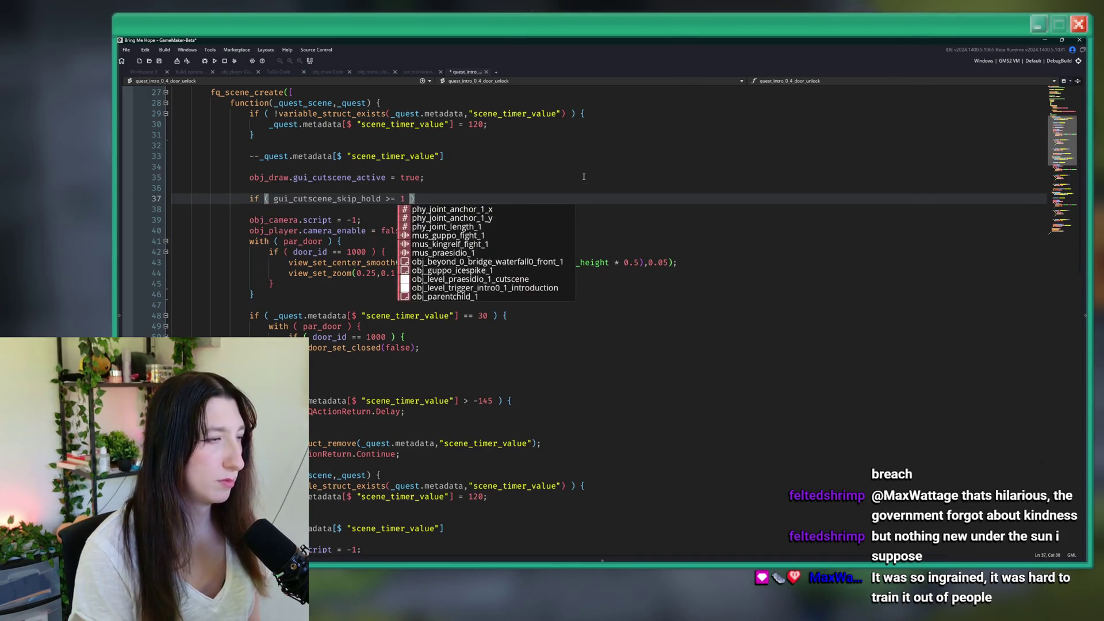
{"action": "key", "text": "Return"}
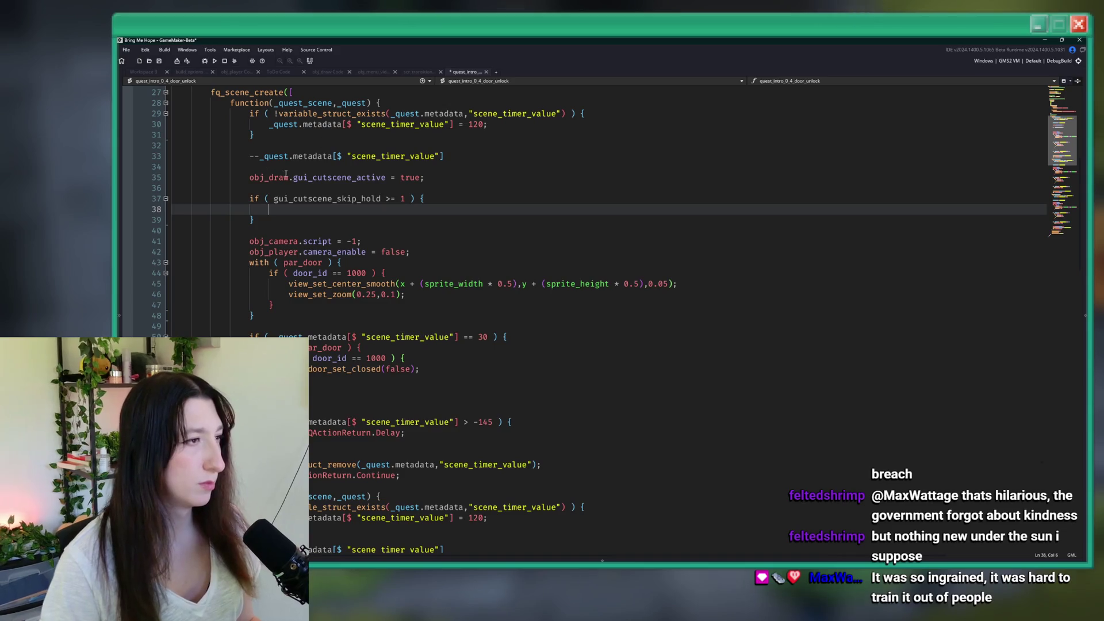
{"action": "mouse_move", "coordinate": [293, 177]}
{"action": "left_mouse_down"}
{"action": "mouse_move", "coordinate": [384, 177]}
{"action": "mouse_move", "coordinate": [254, 177]}
{"action": "left_mouse_up"}
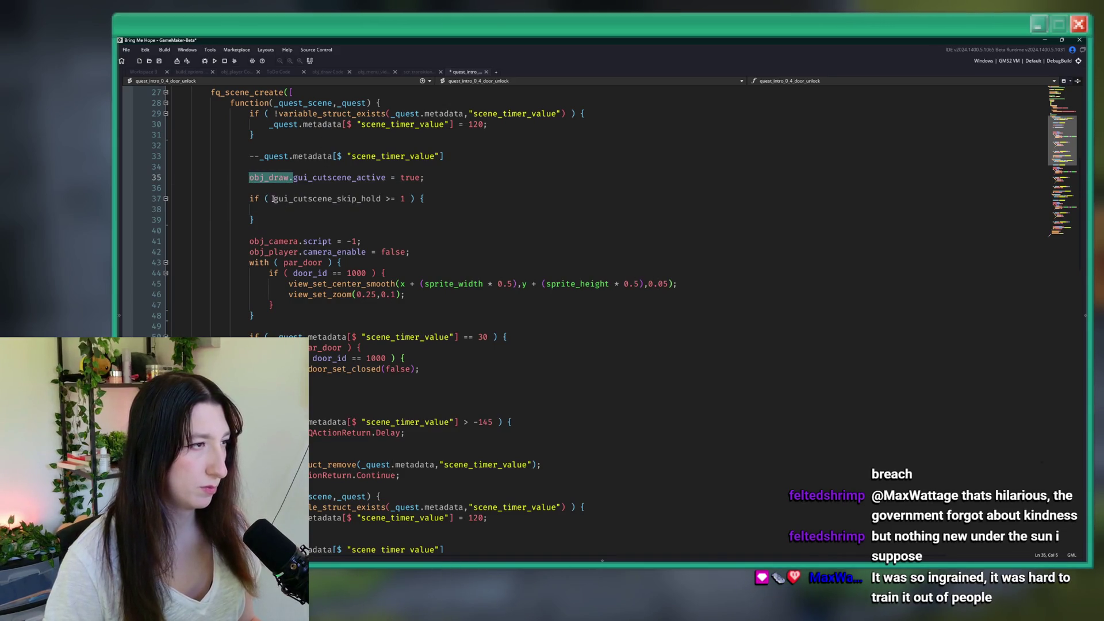
{"action": "left_click", "coordinate": [272, 199]}
{"action": "type", "text": "obj_draw."}
{"action": "left_click", "coordinate": [349, 212]}
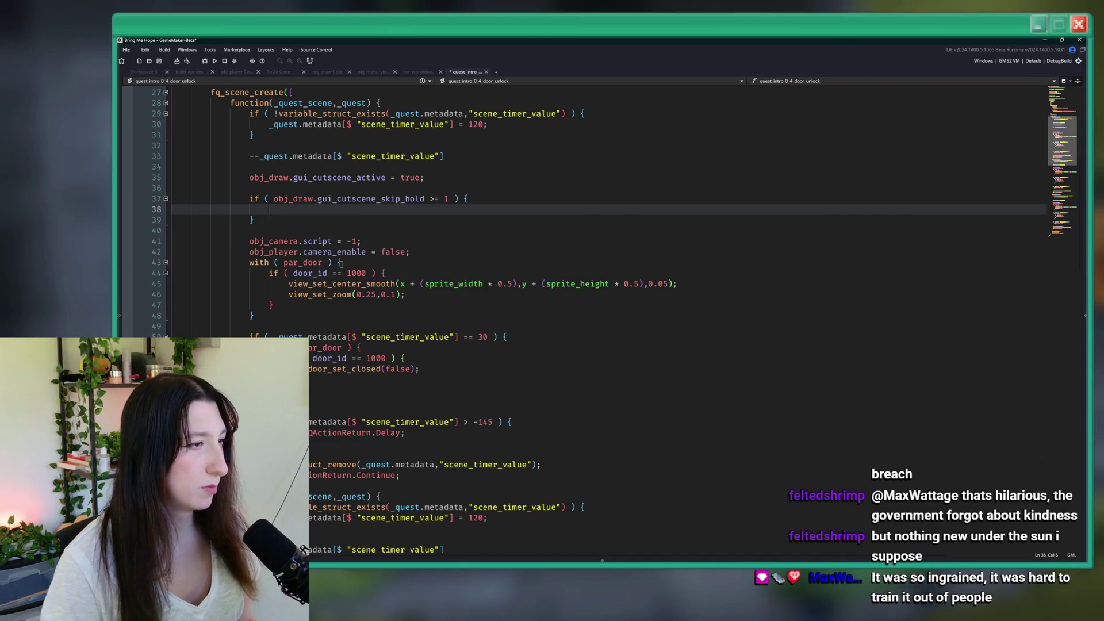
Step: Copy the with(par_door) loop header into the new skip-hold block
{"action": "left_click_drag", "start_coordinate": [339, 262], "coordinate": [249, 262]}
{"action": "key", "text": "ctrl+c"}
{"action": "left_click", "coordinate": [292, 210]}
{"action": "key", "text": "ctrl+v"}
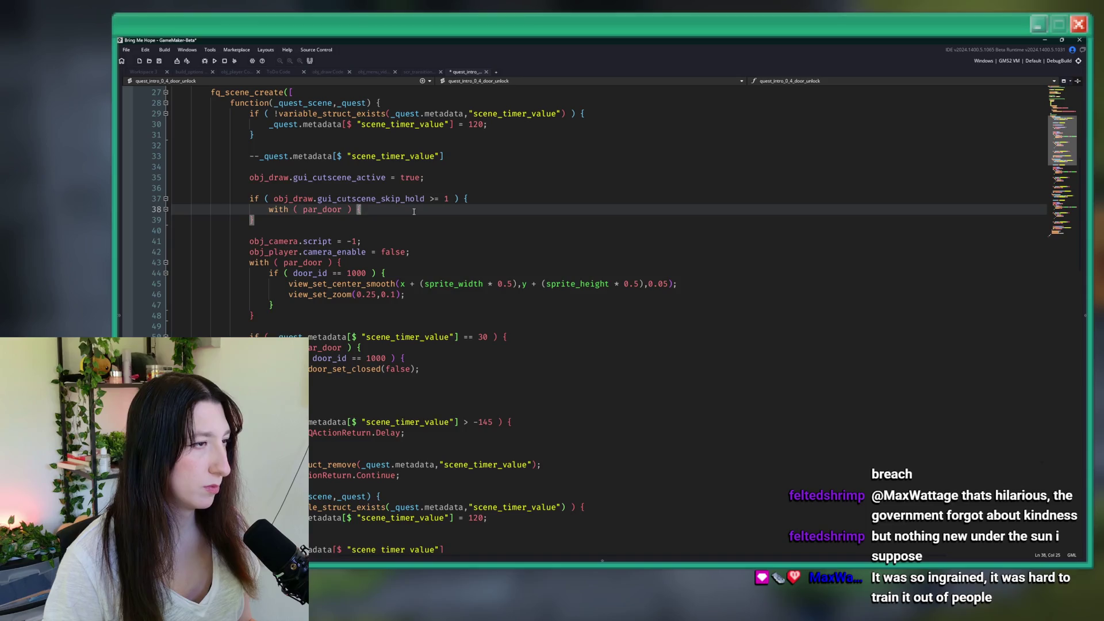
{"action": "key", "text": "Return"}
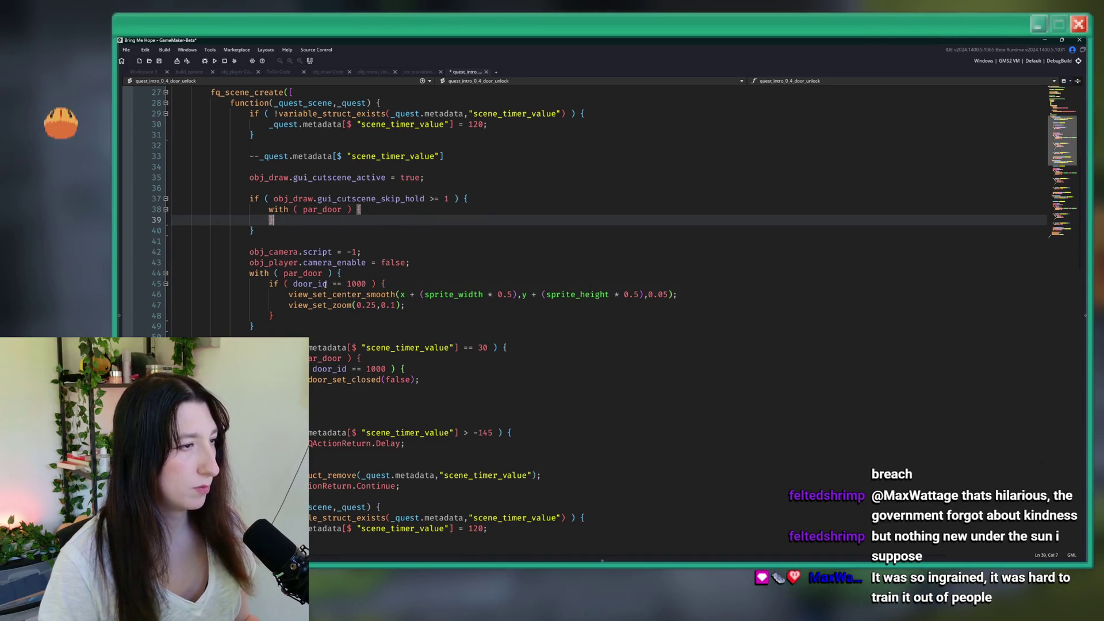
Step: Copy the door 1000 door_set_closed(false) lines into the new par_door loop
{"action": "left_click", "coordinate": [327, 283]}
{"action": "left_click", "coordinate": [319, 393]}
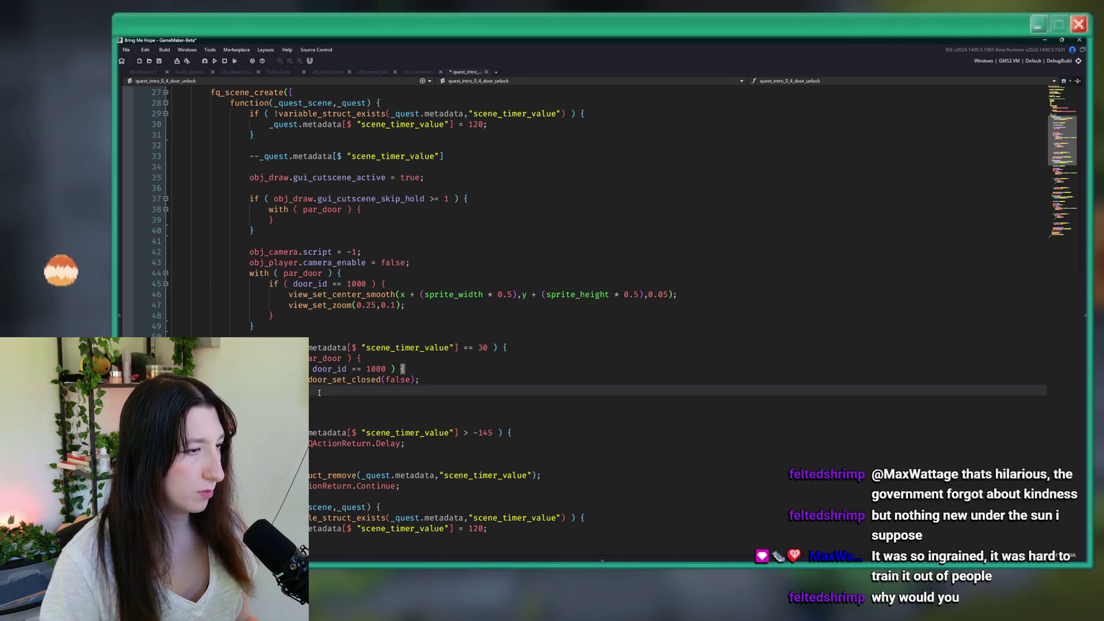
{"action": "left_click_drag", "start_coordinate": [424, 379], "coordinate": [294, 368]}
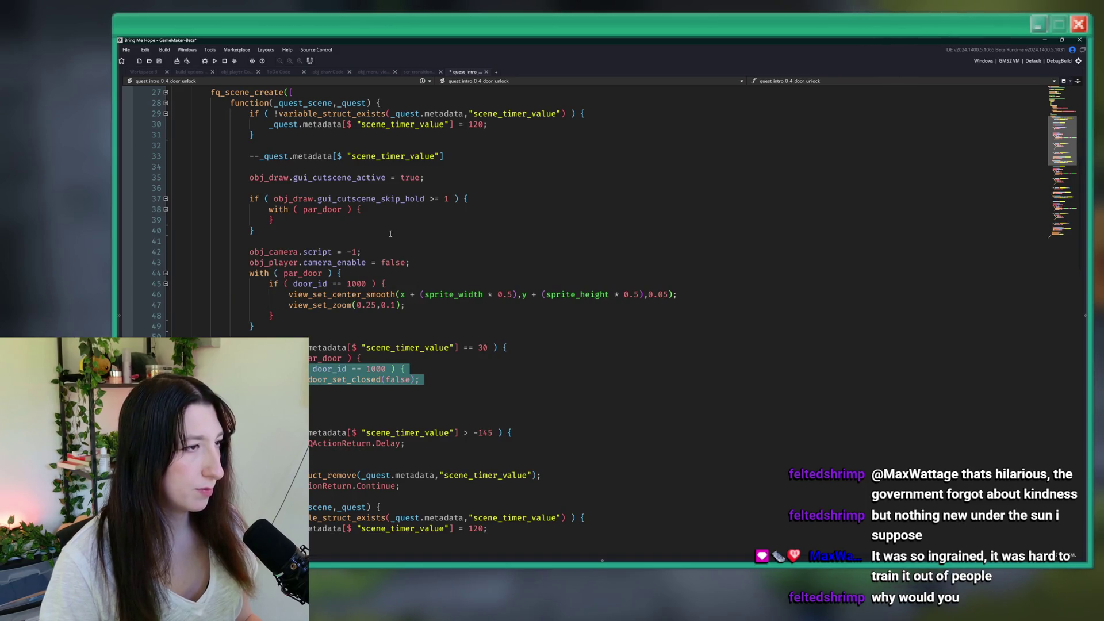
{"action": "key", "text": "ctrl+c"}
{"action": "left_click", "coordinate": [389, 212]}
{"action": "key", "text": "Return"}
{"action": "key", "text": "ctrl+v"}
{"action": "mouse_move", "coordinate": [264, 259]}
{"action": "left_mouse_down"}
{"action": "mouse_move", "coordinate": [270, 229]}
{"action": "mouse_move", "coordinate": [248, 199]}
{"action": "left_mouse_up"}
{"action": "scroll", "coordinate": [312, 244], "scroll_direction": "down", "scroll_amount": 2}
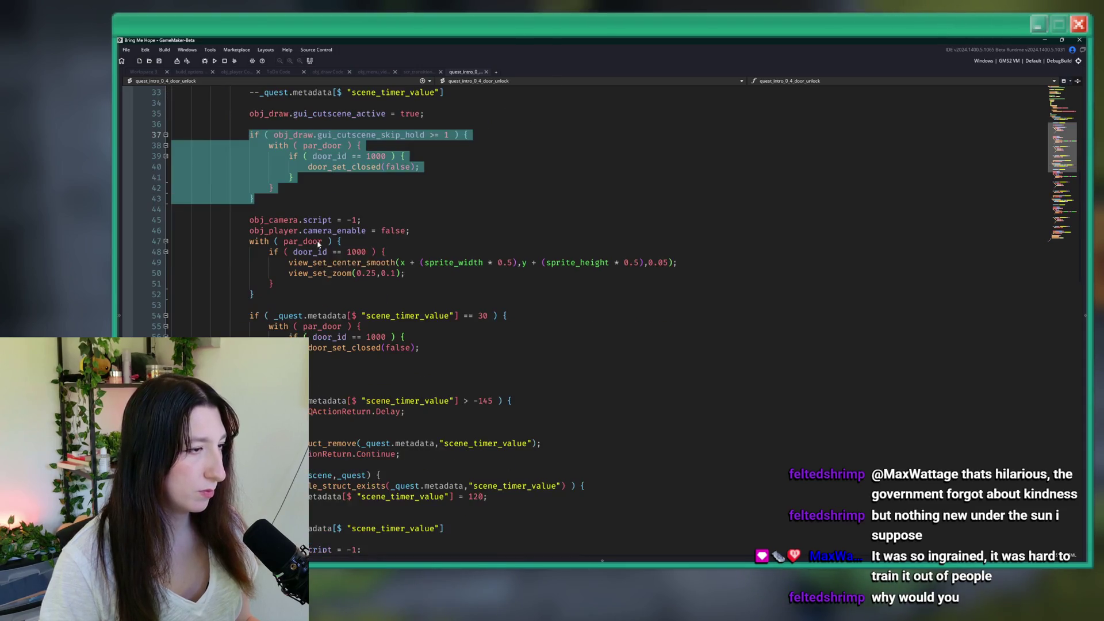
Step: Browse the later scene functions to find their door IDs, such as door 1001
{"action": "left_click", "coordinate": [411, 168]}
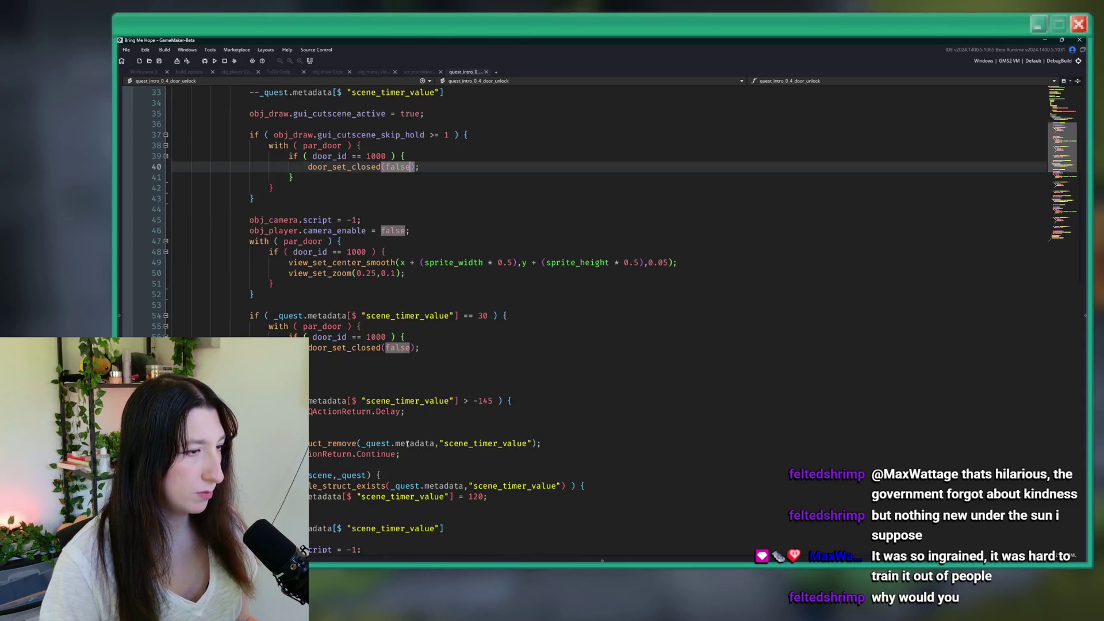
{"action": "left_click_drag", "start_coordinate": [401, 454], "coordinate": [268, 454]}
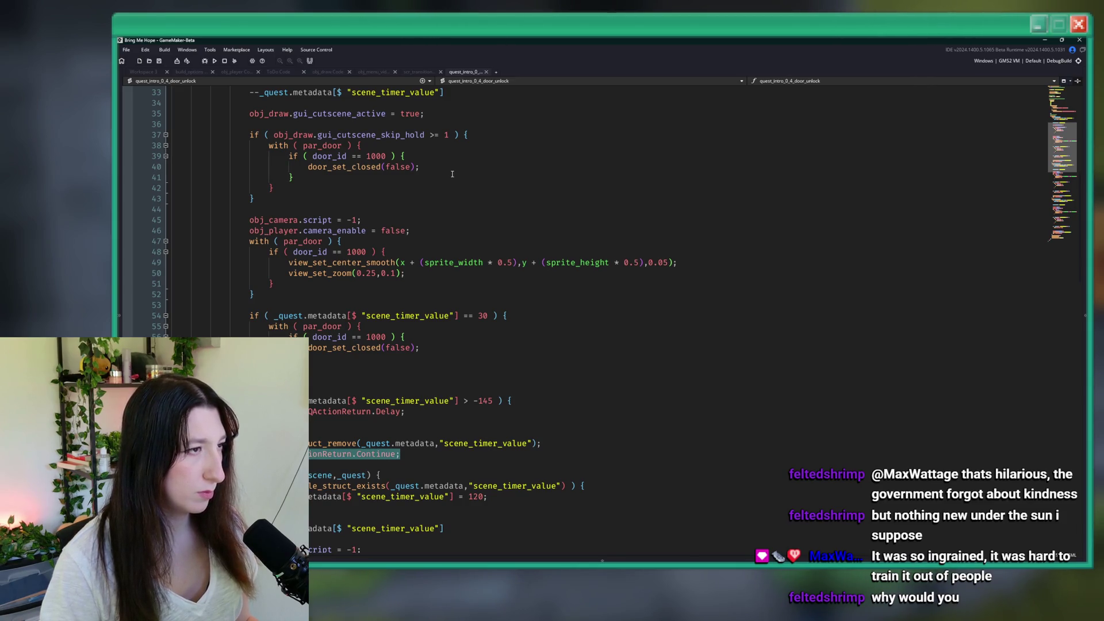
{"action": "scroll", "coordinate": [452, 174], "scroll_direction": "down", "scroll_amount": 4}
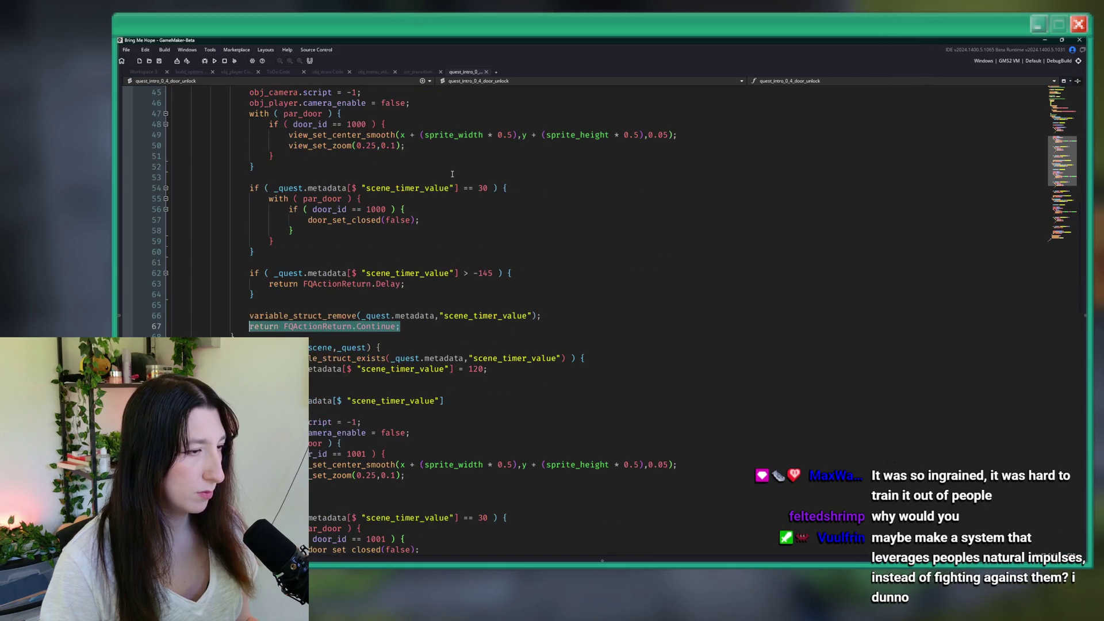
{"action": "scroll", "coordinate": [453, 174], "scroll_direction": "down", "scroll_amount": 2}
{"action": "scroll", "coordinate": [423, 247], "scroll_direction": "down", "scroll_amount": 2}
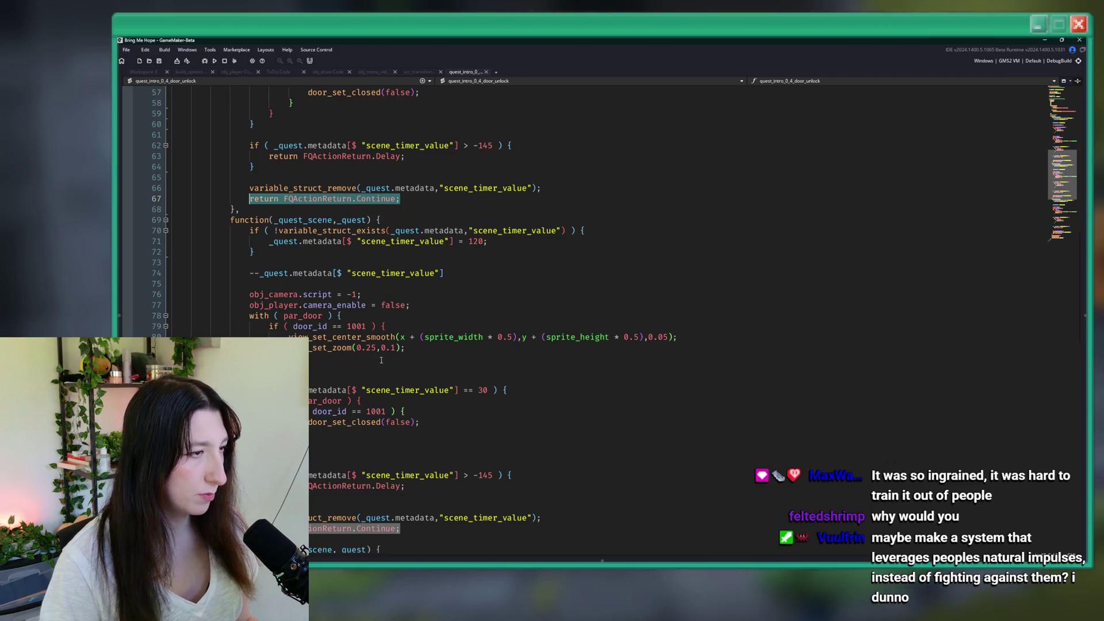
{"action": "left_click_drag", "start_coordinate": [403, 326], "coordinate": [267, 328]}
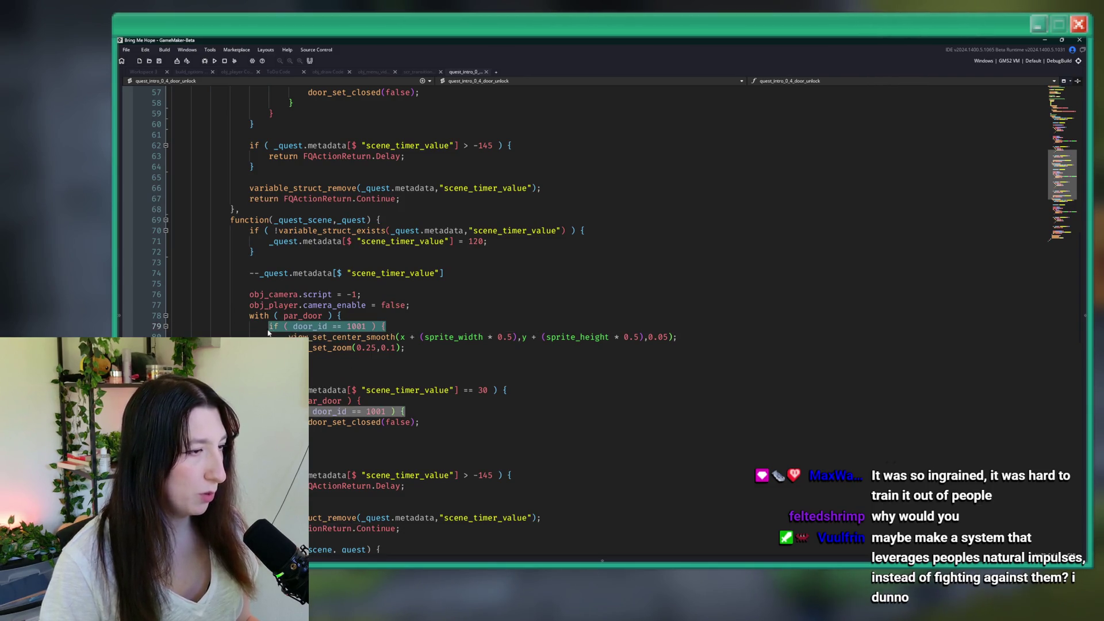
{"action": "scroll", "coordinate": [268, 332], "scroll_direction": "down", "scroll_amount": 4}
{"action": "scroll", "coordinate": [285, 334], "scroll_direction": "up", "scroll_amount": 14}
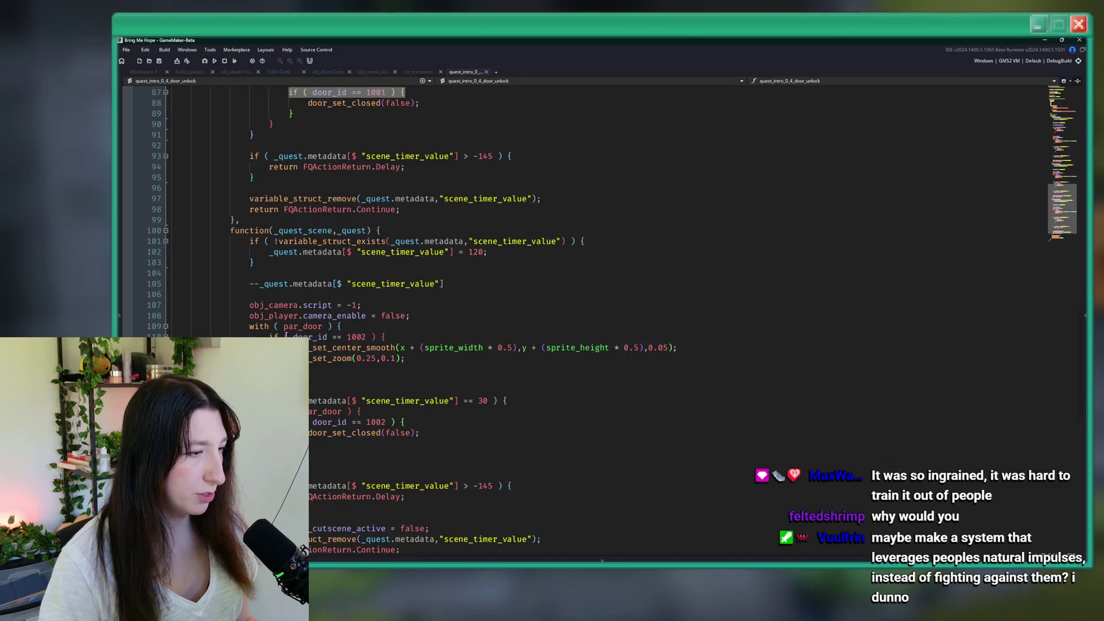
Step: Extend the condition to door_id == 1000 || door_id == 1001 || door_id == 10002
{"action": "left_click", "coordinate": [410, 220]}
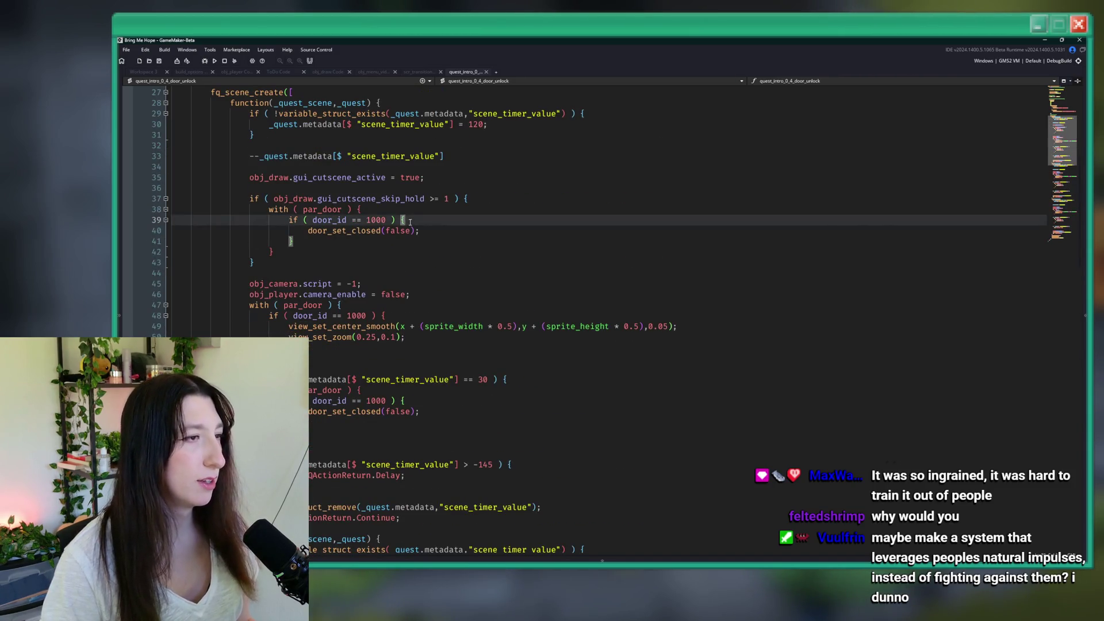
{"action": "key", "text": "Return"}
{"action": "key", "text": "Return"}
{"action": "key", "text": "ctrl+z"}
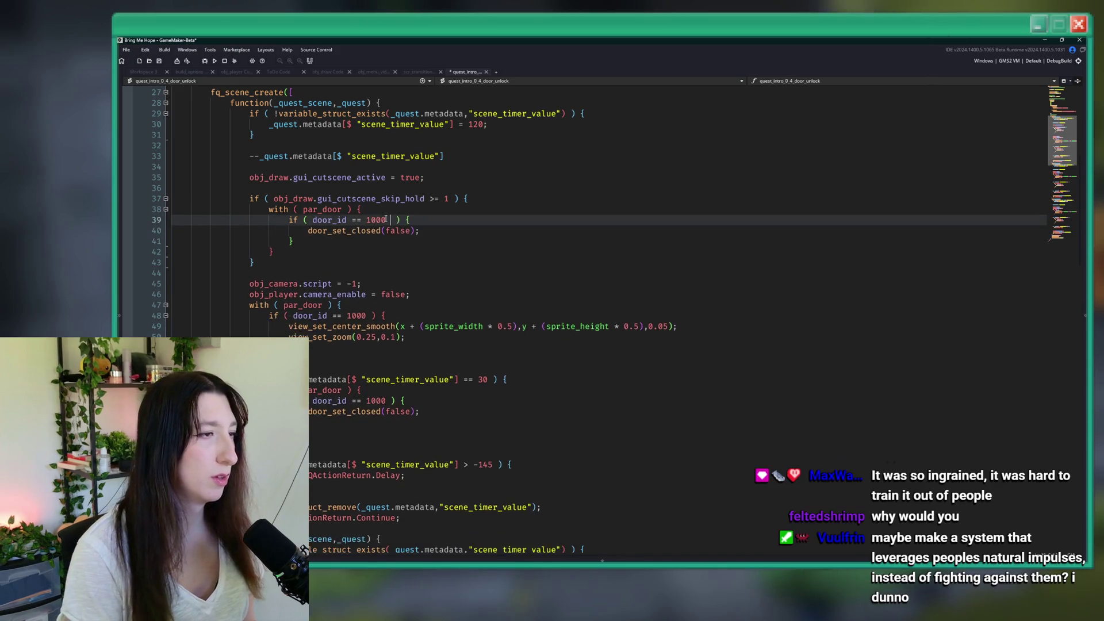
{"action": "key", "text": "Return"}
{"action": "key", "text": "Return"}
{"action": "key", "text": "ctrl+z"}
{"action": "type", "text": "||"}
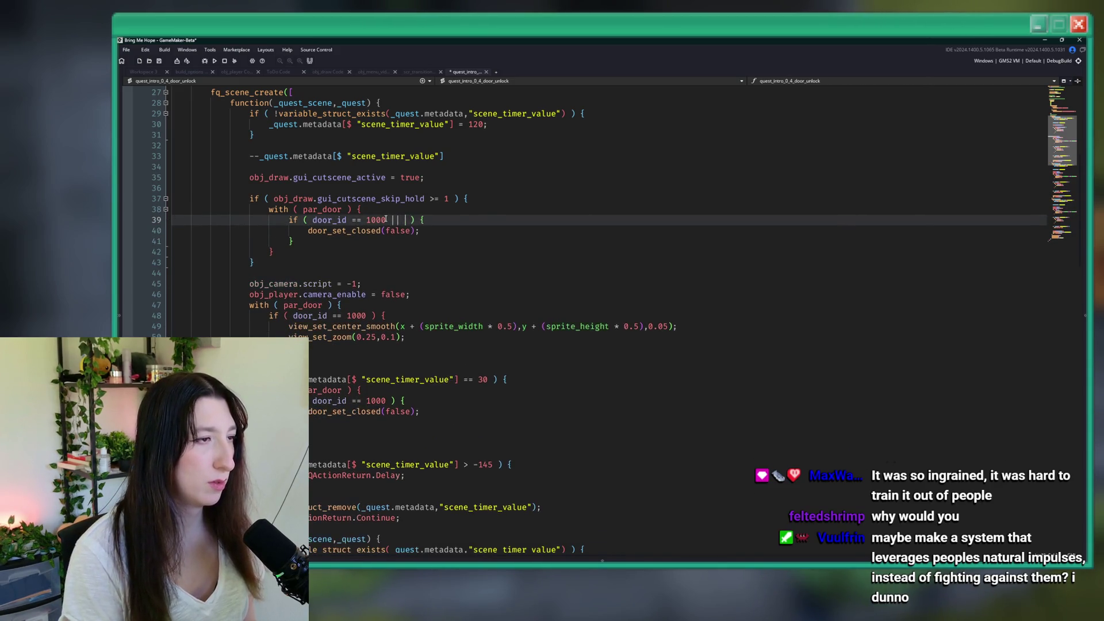
{"action": "key", "text": "BackSpace"}
{"action": "key", "text": "BackSpace"}
{"action": "key", "text": "BackSpace"}
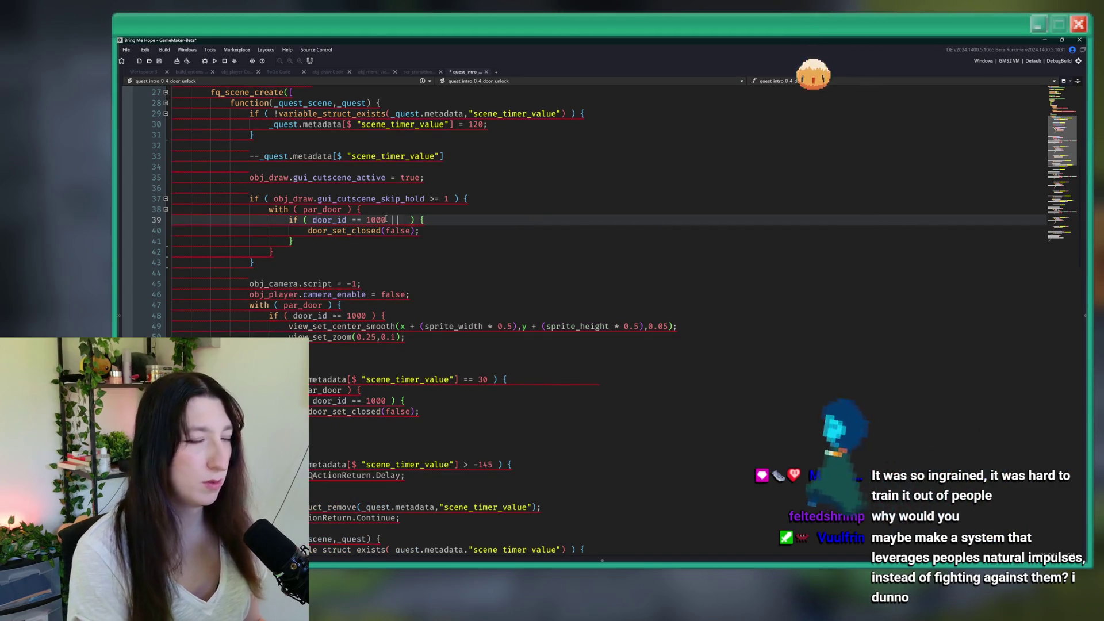
{"action": "type", "text": "door_id == 1001"}
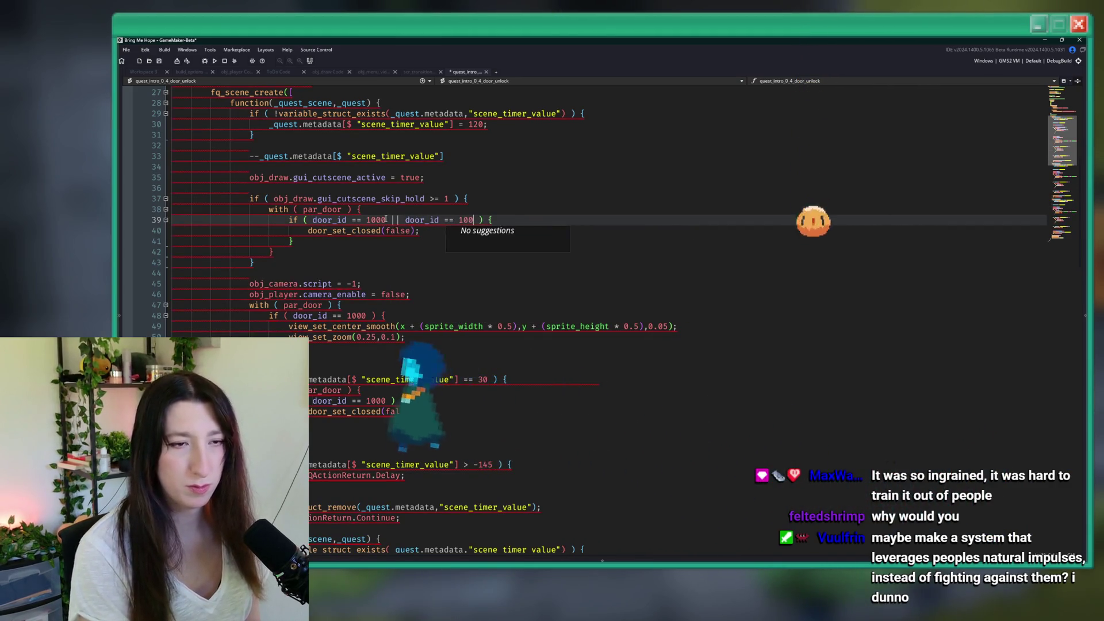
{"action": "type", "text": " || door_uid"}
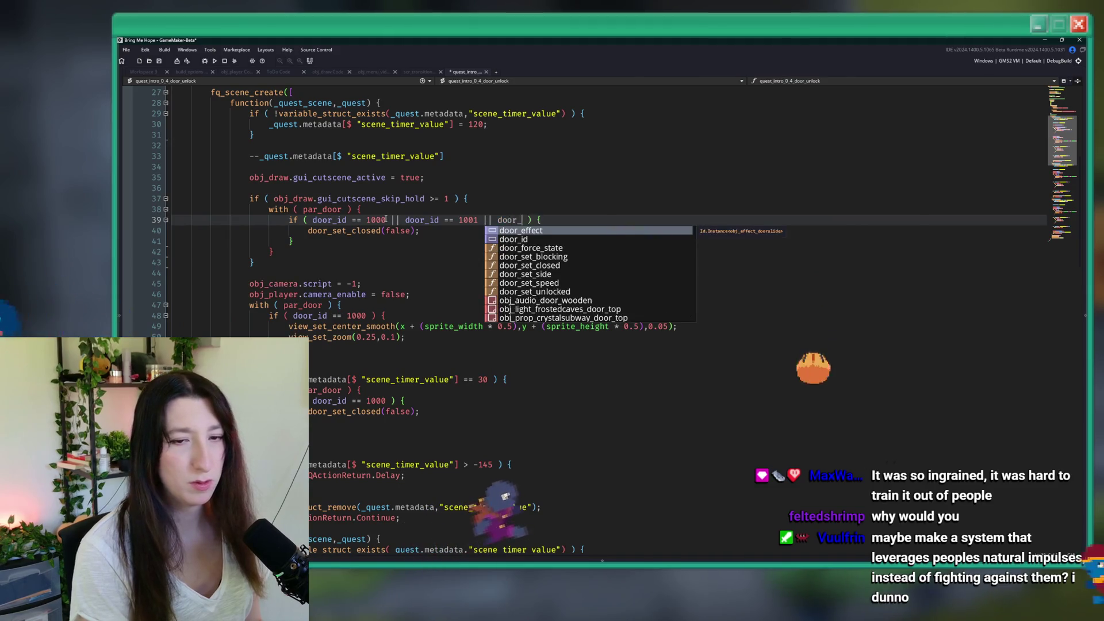
{"action": "key", "text": "BackSpace"}
{"action": "key", "text": "BackSpace"}
{"action": "key", "text": "BackSpace"}
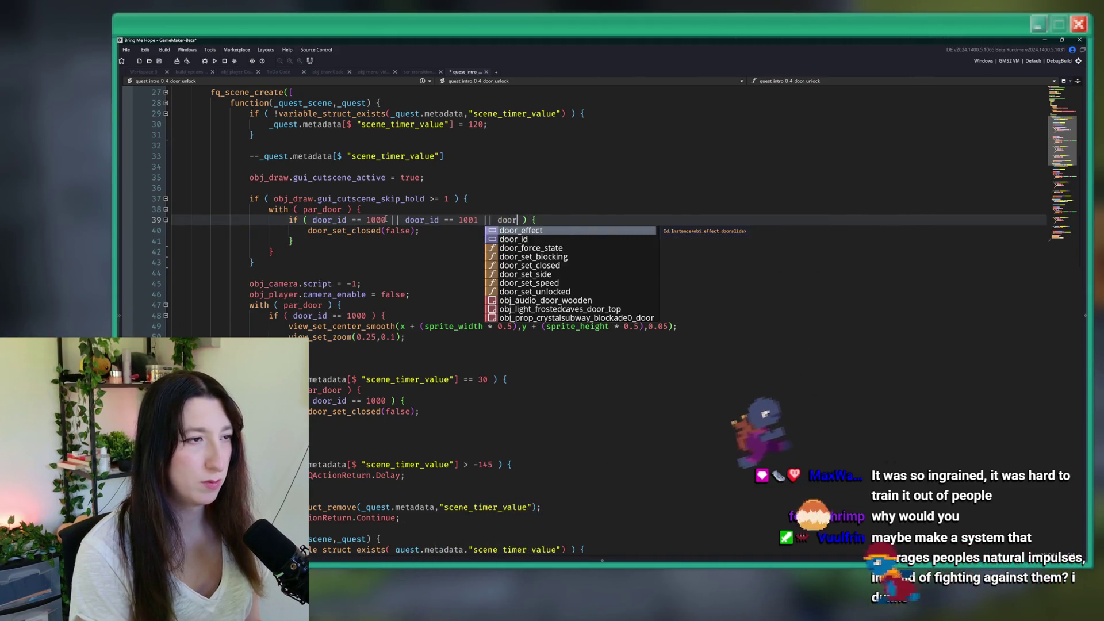
{"action": "type", "text": "_id == 1000"}
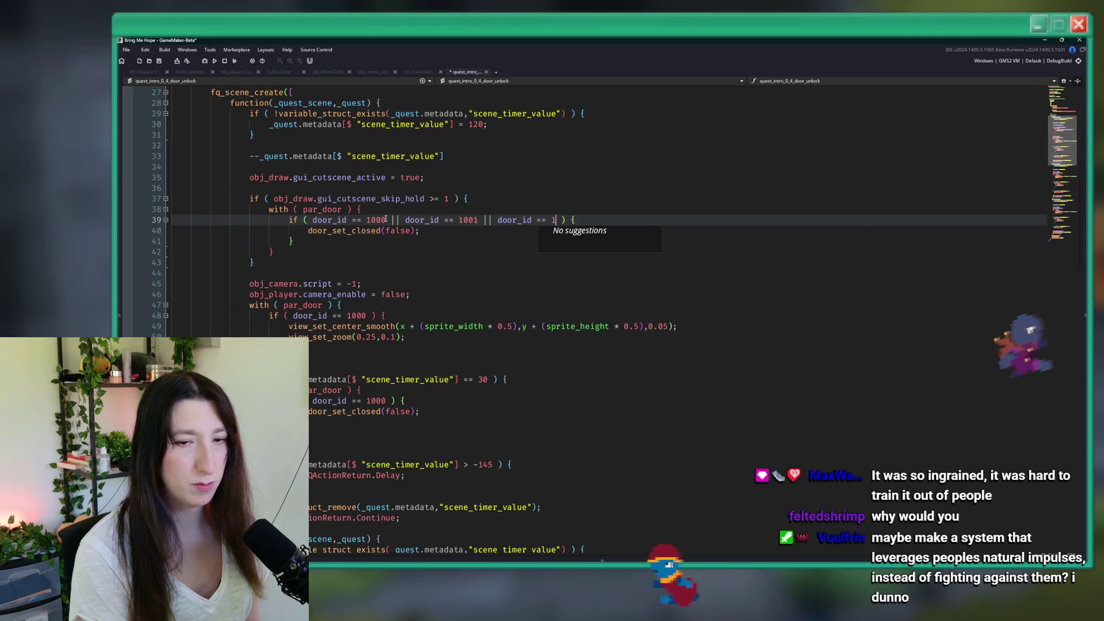
{"action": "type", "text": "2"}
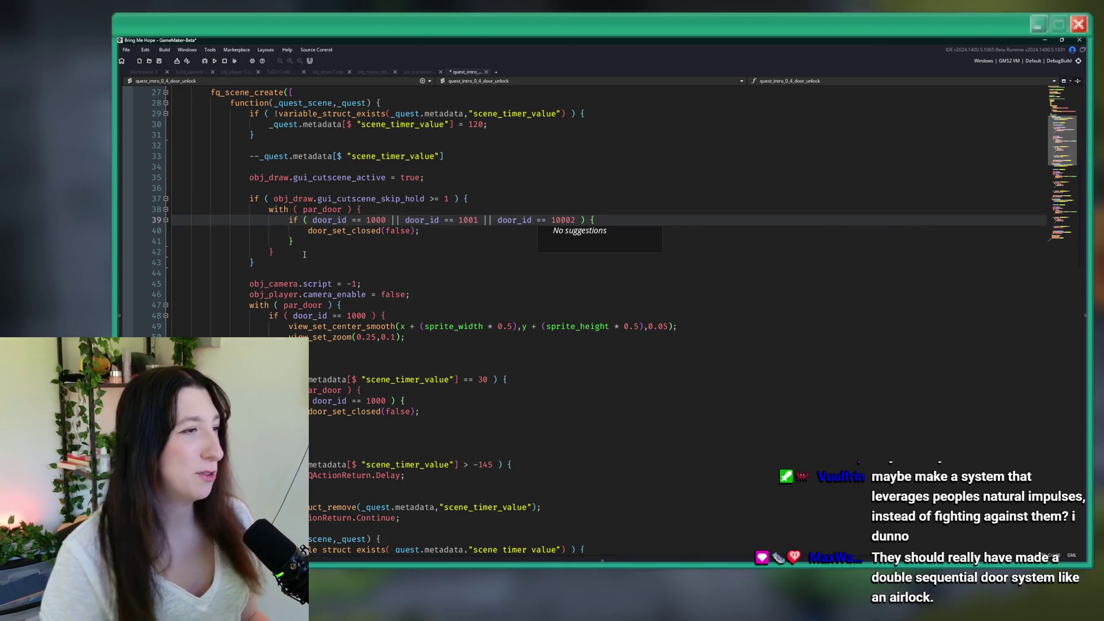
Step: Start a new line 41 after the door call and type 'quest_s', browsing quest autocomplete suggestions
{"action": "left_click", "coordinate": [468, 231]}
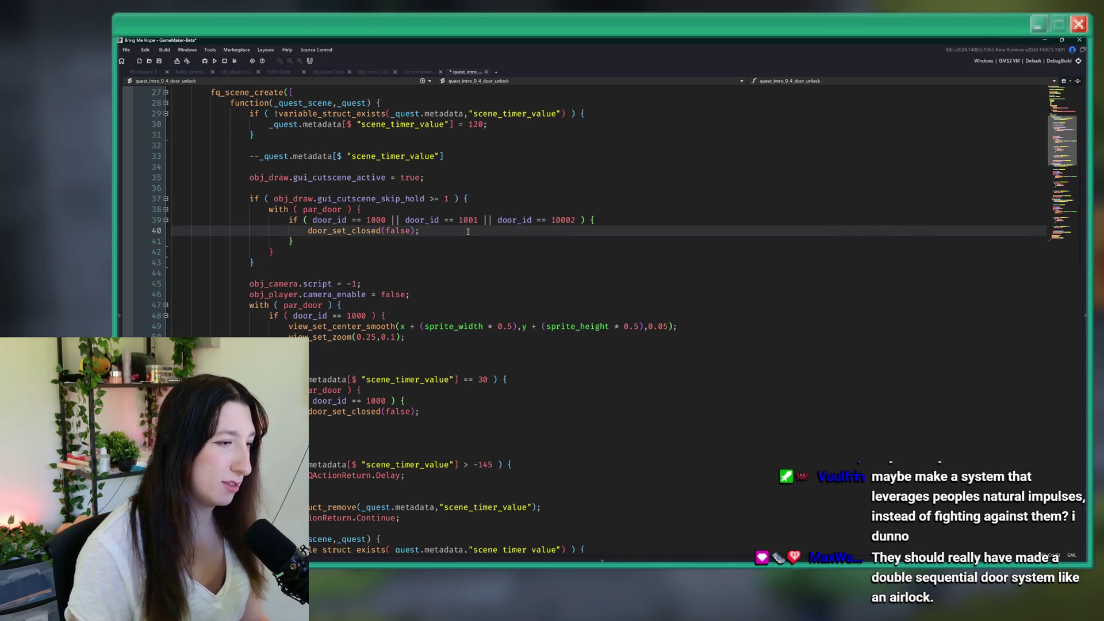
{"action": "key", "text": "Return"}
{"action": "type", "text": "return"}
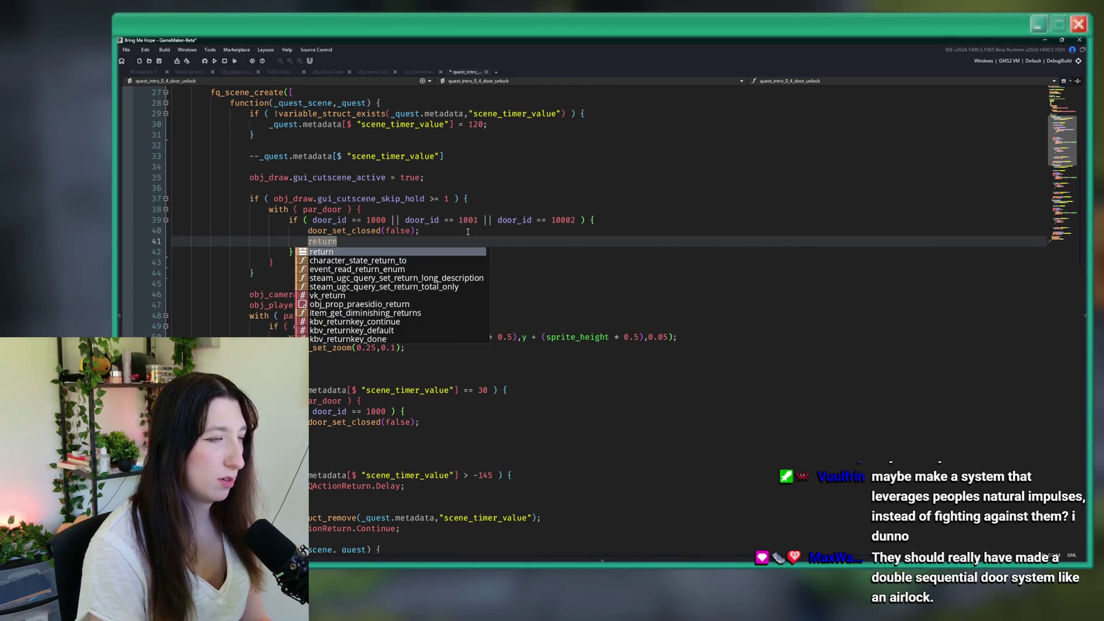
{"action": "key", "text": "BackSpace"}
{"action": "key", "text": "BackSpace"}
{"action": "key", "text": "BackSpace"}
{"action": "type", "text": "cutscenek"}
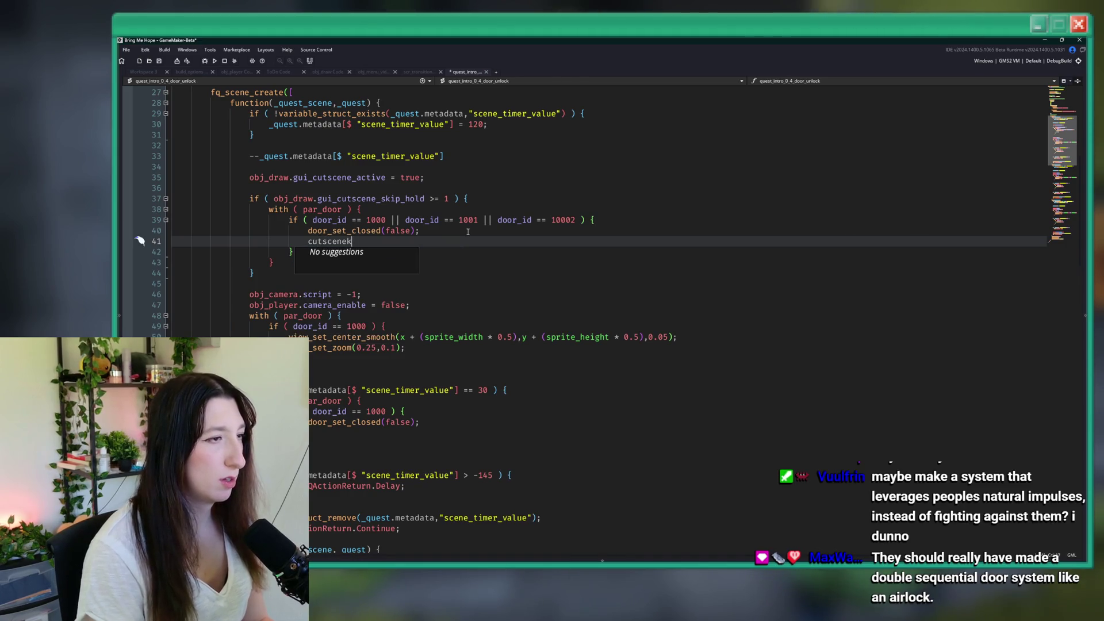
{"action": "key", "text": "BackSpace"}
{"action": "key", "text": "BackSpace"}
{"action": "key", "text": "BackSpace"}
{"action": "type", "text": "quest_ste"}
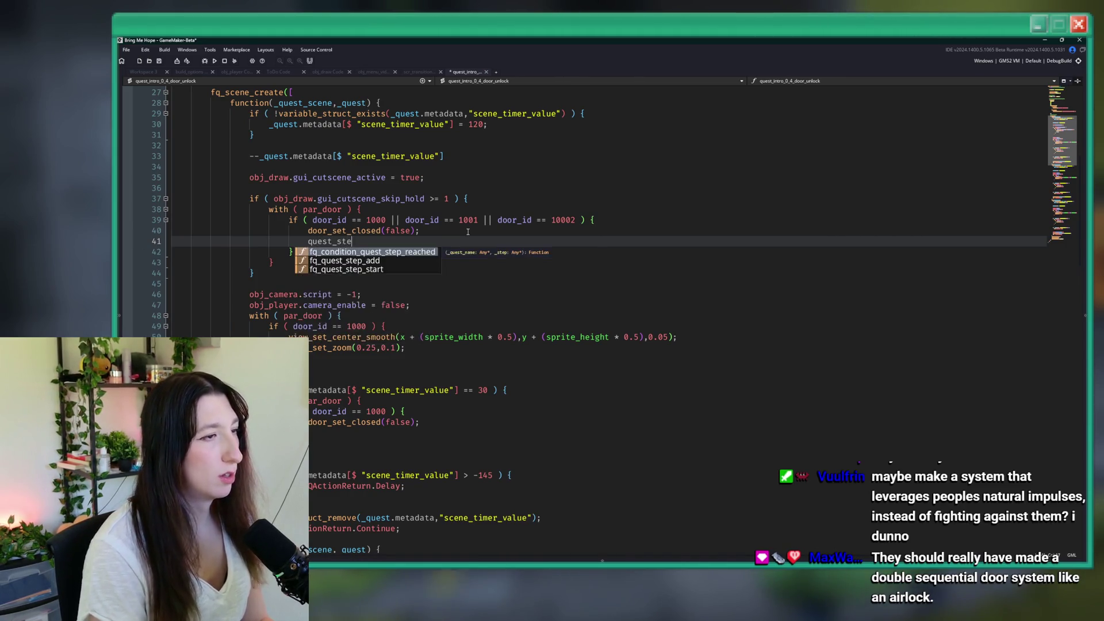
{"action": "key", "text": "BackSpace"}
{"action": "key", "text": "BackSpace"}
{"action": "type", "text": "cene"}
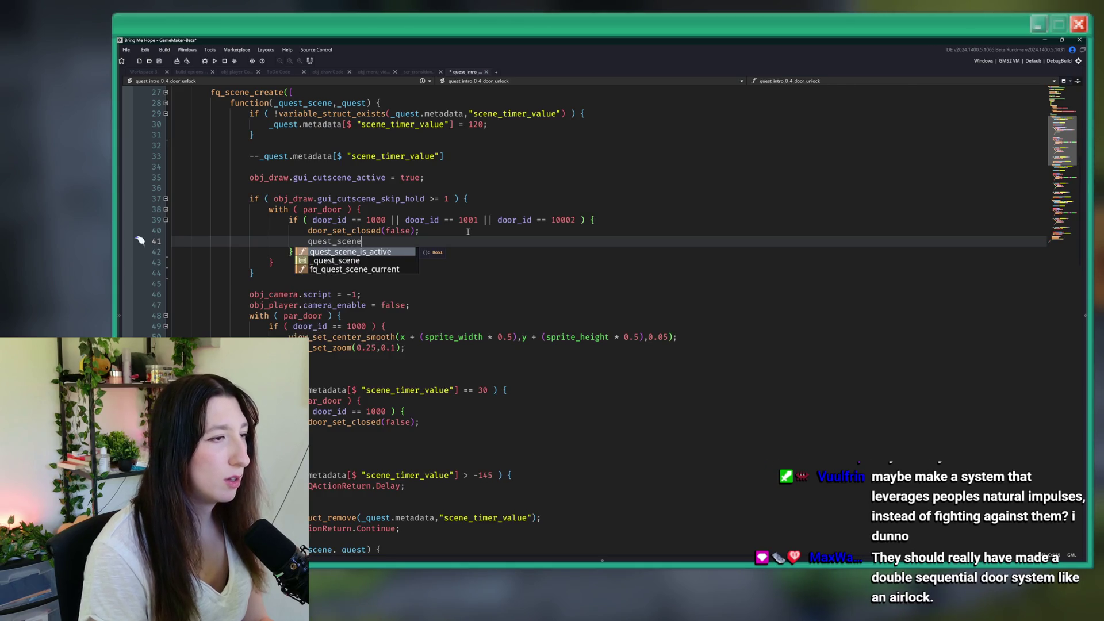
{"action": "key", "text": "BackSpace"}
{"action": "key", "text": "BackSpace"}
{"action": "key", "text": "BackSpace"}
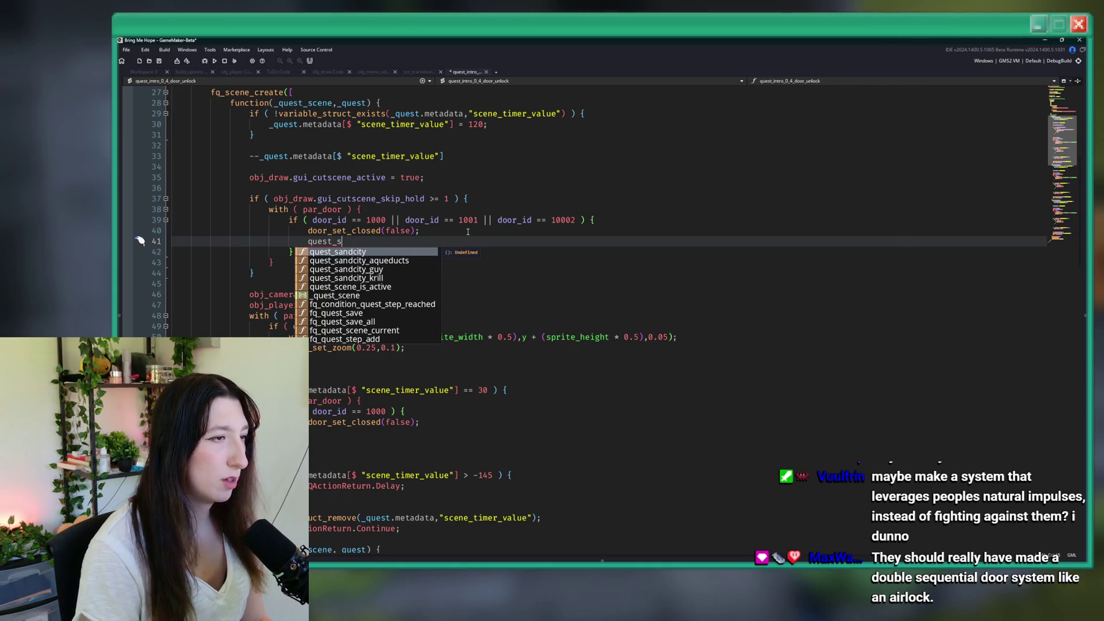
{"action": "scroll", "coordinate": [404, 296], "scroll_direction": "down", "scroll_amount": 2}
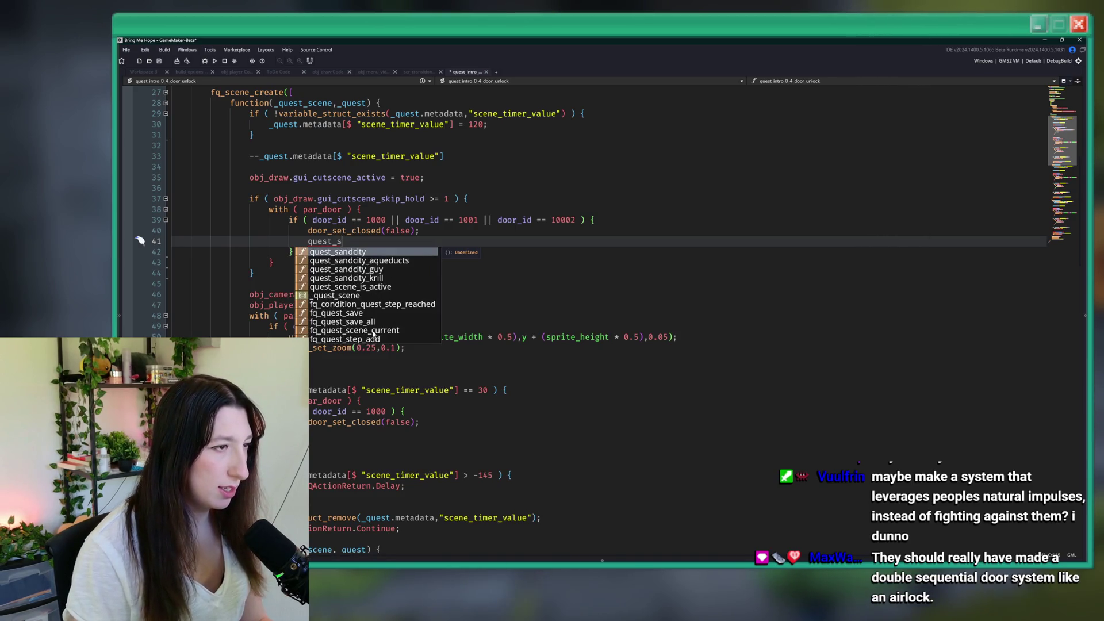
{"action": "key", "text": "Escape"}
Step: Scroll up and switch to the scr_transitions script
{"action": "scroll", "coordinate": [354, 230], "scroll_direction": "up", "scroll_amount": 4}
{"action": "scroll", "coordinate": [354, 230], "scroll_direction": "up", "scroll_amount": 4}
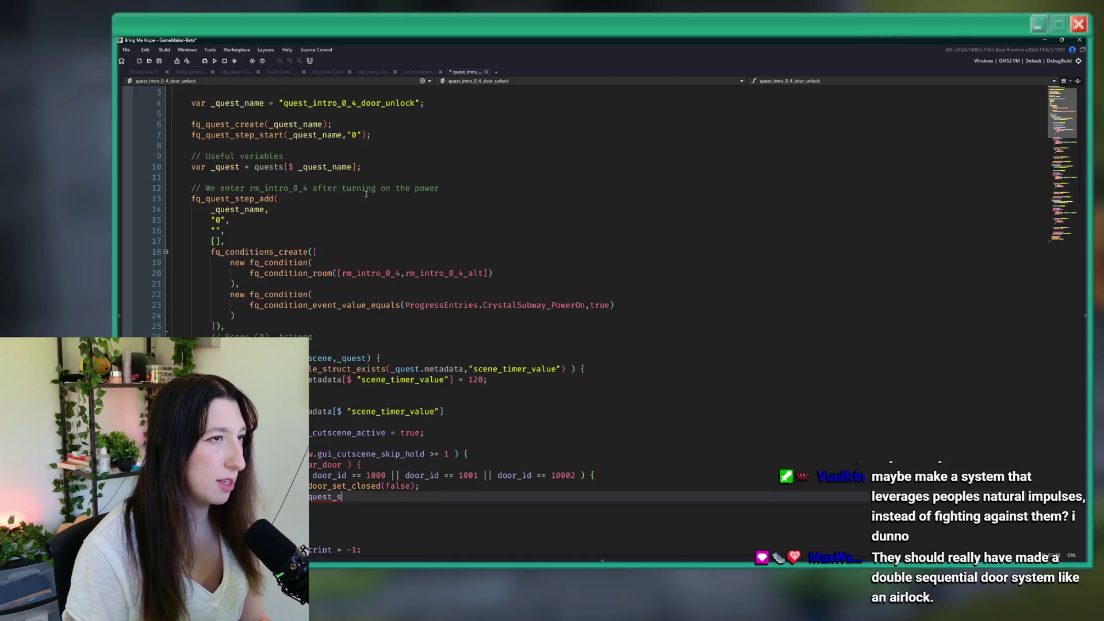
{"action": "left_click", "coordinate": [423, 72]}
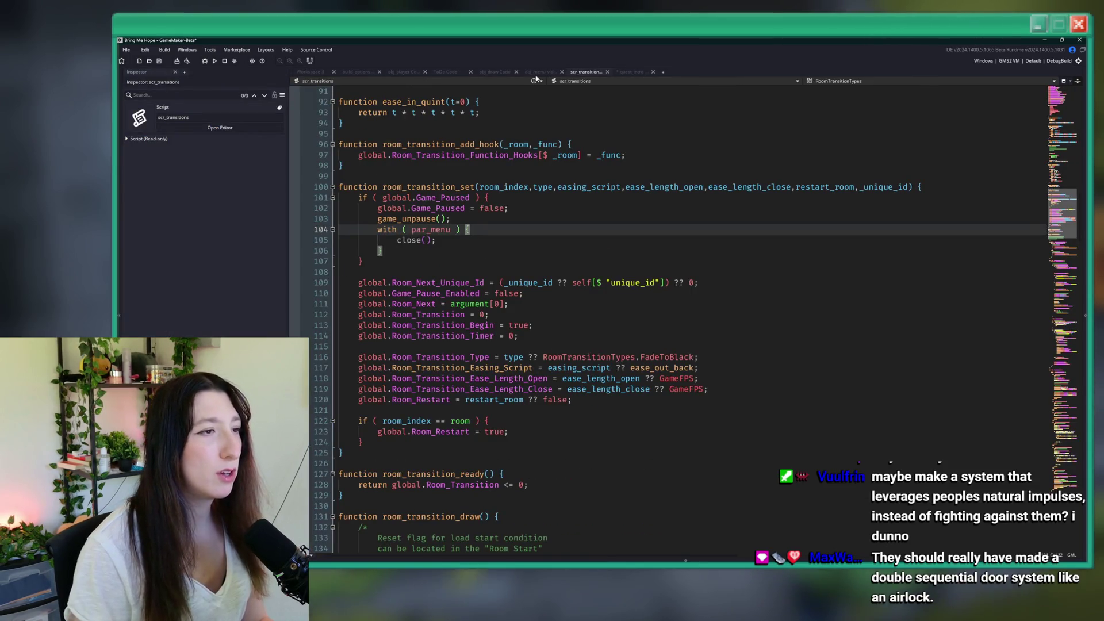
Step: Back in the door-unlock script, review the closing quest actions at the end
{"action": "left_click", "coordinate": [645, 73]}
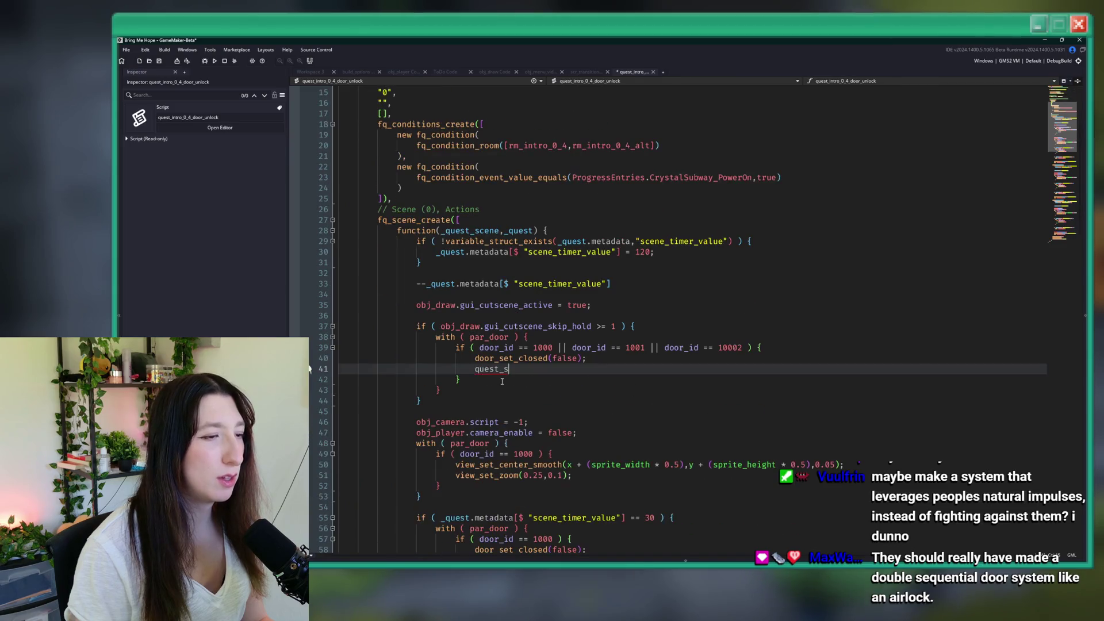
{"action": "scroll", "coordinate": [525, 184], "scroll_direction": "down", "scroll_amount": 4}
{"action": "scroll", "coordinate": [525, 184], "scroll_direction": "up", "scroll_amount": 2}
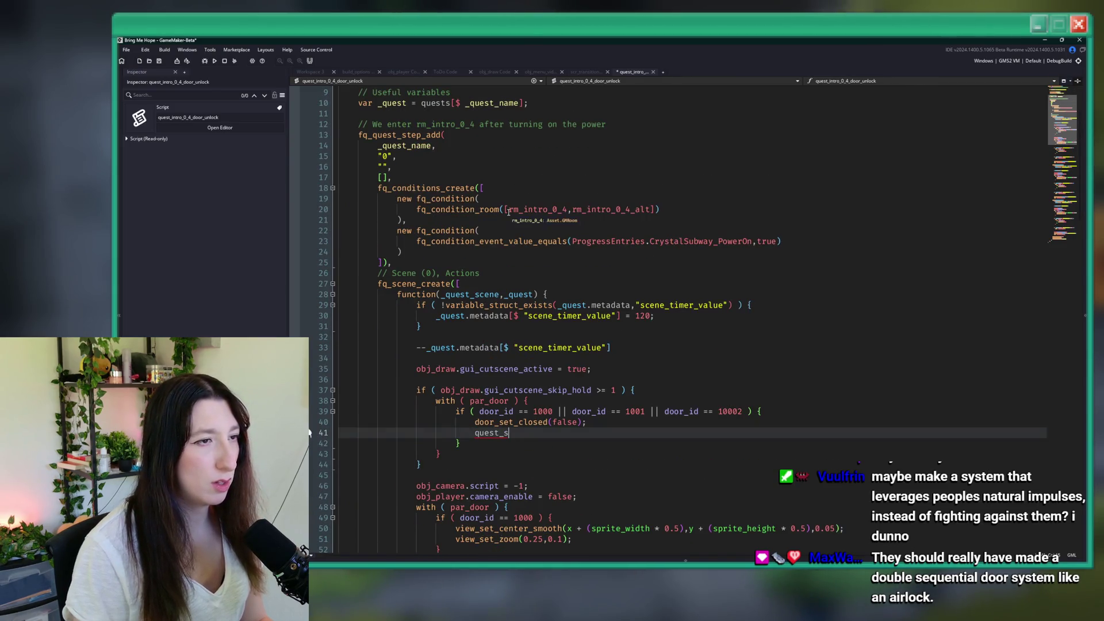
{"action": "scroll", "coordinate": [508, 212], "scroll_direction": "down", "scroll_amount": 20}
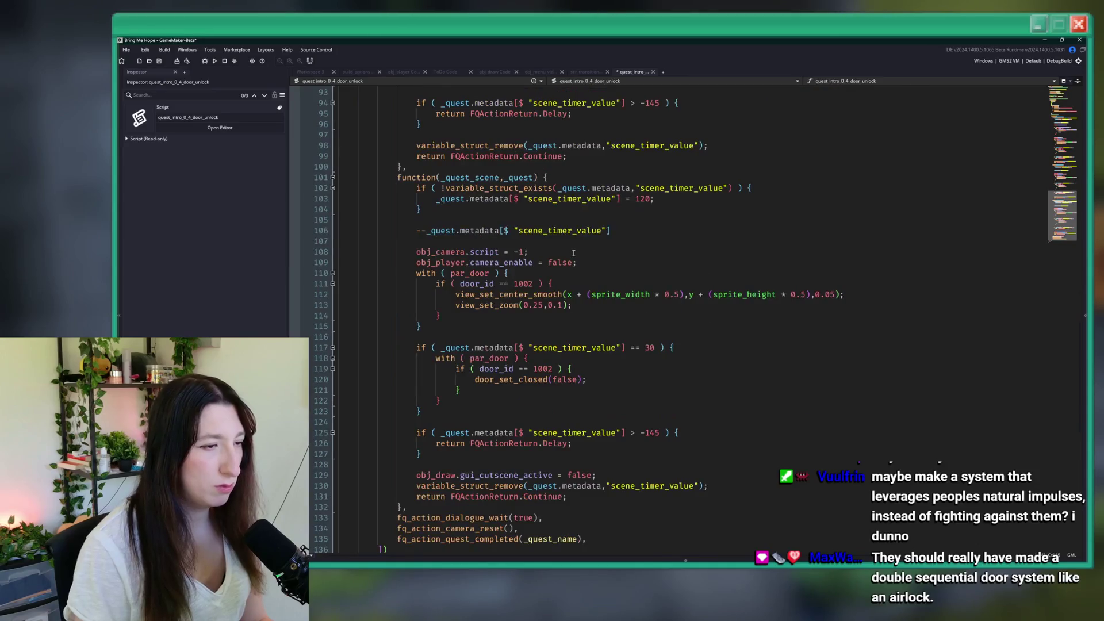
{"action": "scroll", "coordinate": [573, 253], "scroll_direction": "down", "scroll_amount": 6}
{"action": "mouse_move", "coordinate": [586, 347]}
{"action": "left_mouse_down"}
{"action": "mouse_move", "coordinate": [402, 348]}
{"action": "mouse_move", "coordinate": [391, 329]}
{"action": "mouse_move", "coordinate": [398, 347]}
{"action": "mouse_move", "coordinate": [518, 347]}
{"action": "mouse_move", "coordinate": [403, 351]}
{"action": "left_mouse_up"}
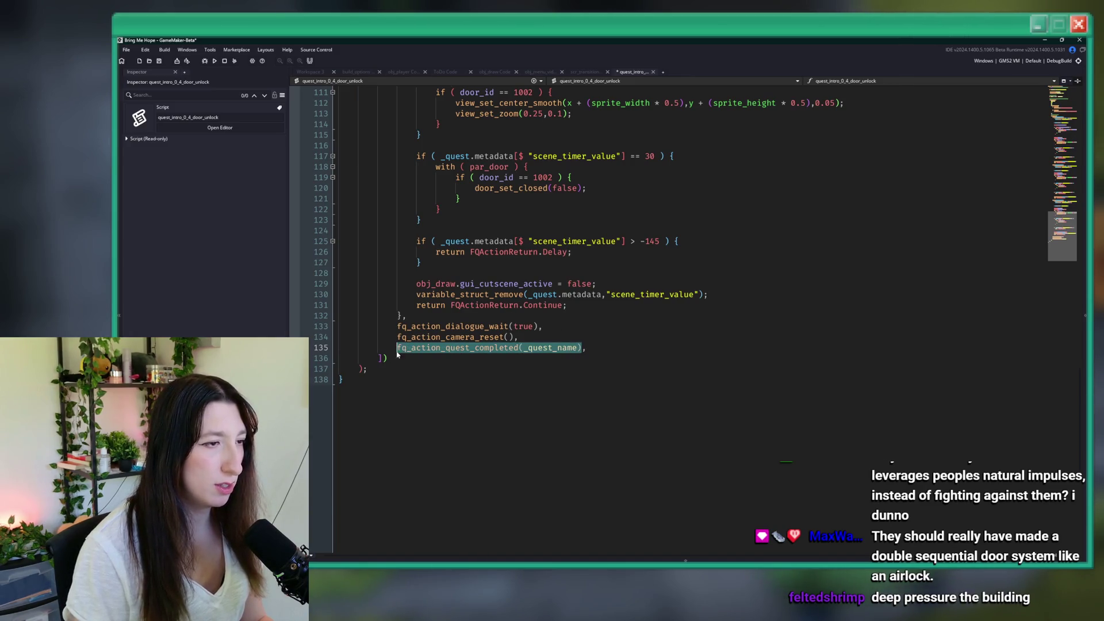
{"action": "scroll", "coordinate": [397, 354], "scroll_direction": "up", "scroll_amount": 20}
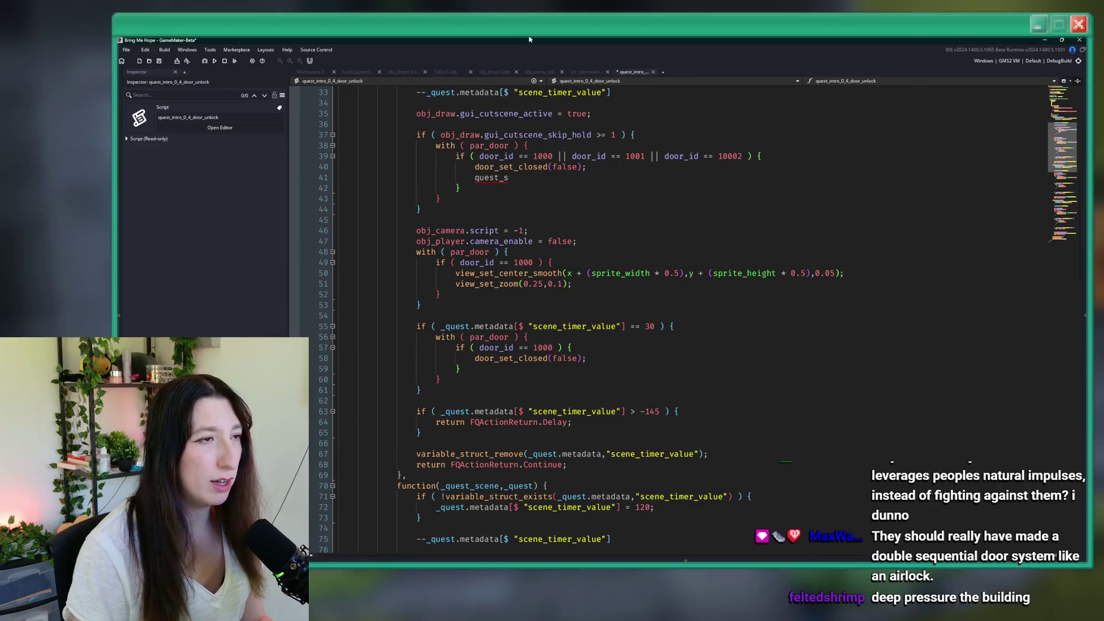
Step: Replace quest_s on line 41 with an fq_action_quest_completed() call
{"action": "double_click", "coordinate": [523, 182]}
{"action": "type", "text": "fq_action_quest_completed(_quest_name)"}
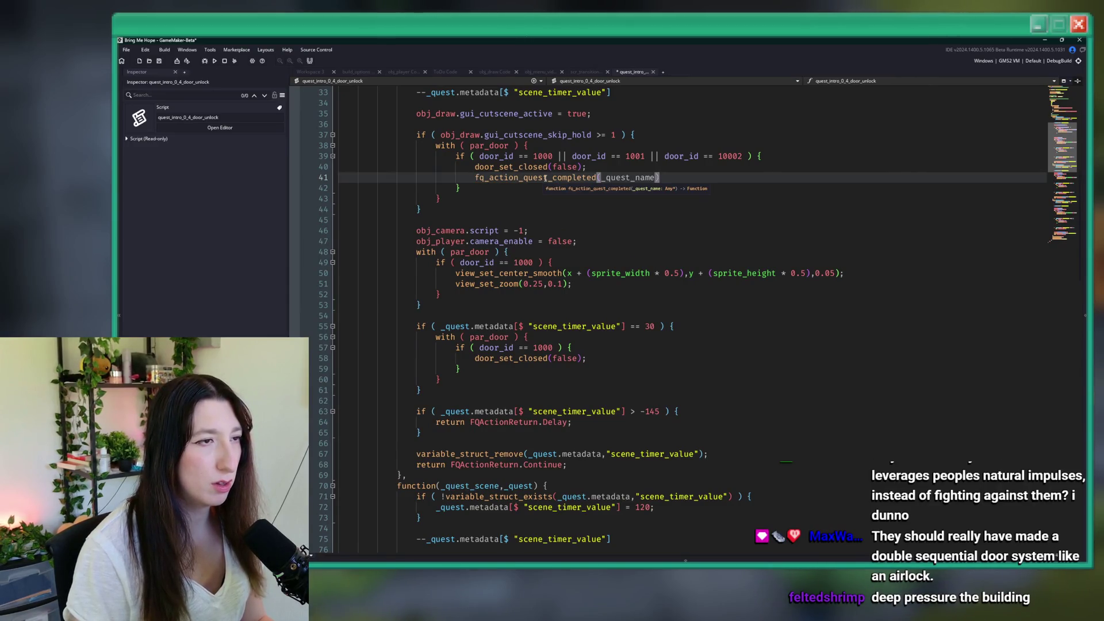
{"action": "key", "text": "ctrl+z"}
{"action": "type", "text": "quest_"}
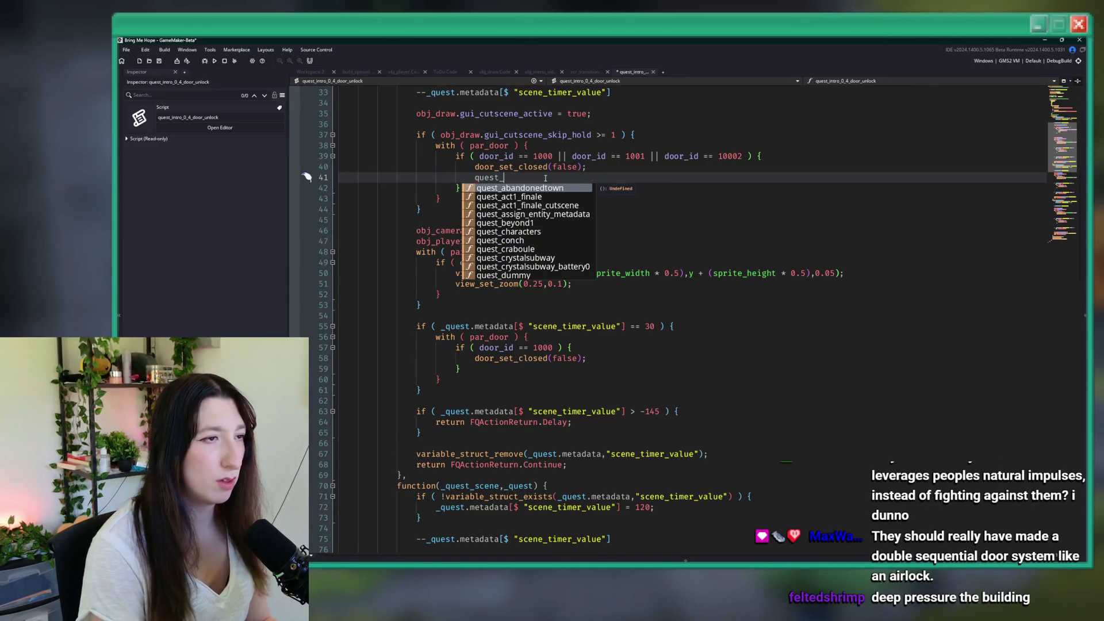
{"action": "type", "text": "com"}
{"action": "key", "text": "Return"}
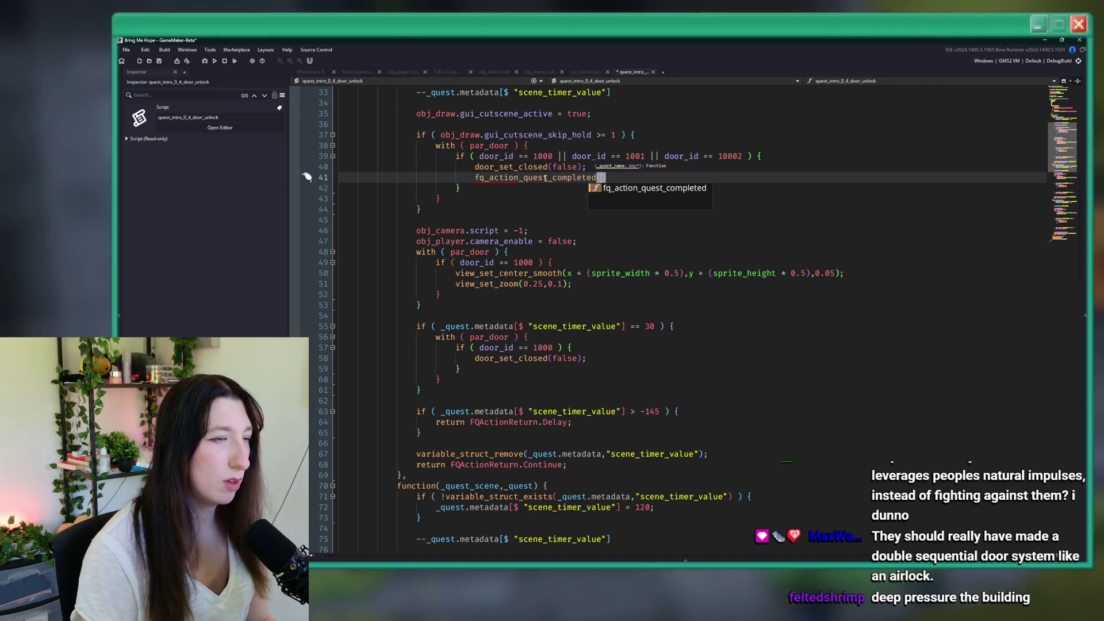
Step: Copy the quest completed/enabled lines from fq_action_quest_completed's definition and select the call on line 41
{"action": "middle_click", "coordinate": [544, 178]}
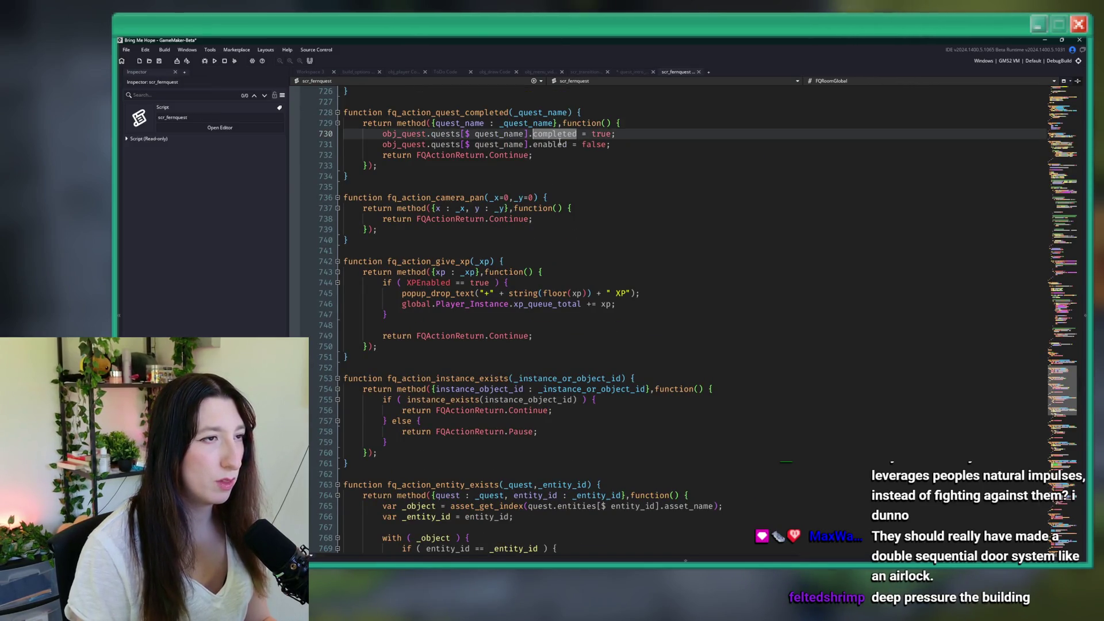
{"action": "mouse_move", "coordinate": [611, 144]}
{"action": "left_mouse_down"}
{"action": "mouse_move", "coordinate": [431, 144]}
{"action": "mouse_move", "coordinate": [375, 131]}
{"action": "left_mouse_up"}
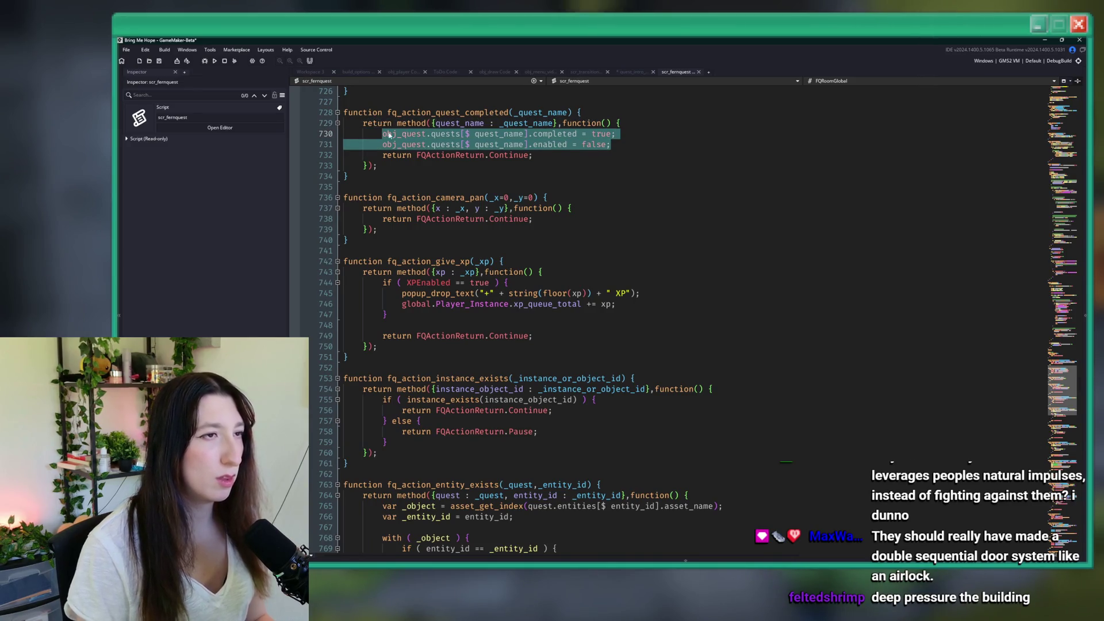
{"action": "key", "text": "Up"}
{"action": "key", "text": "Up"}
{"action": "key", "text": "Up"}
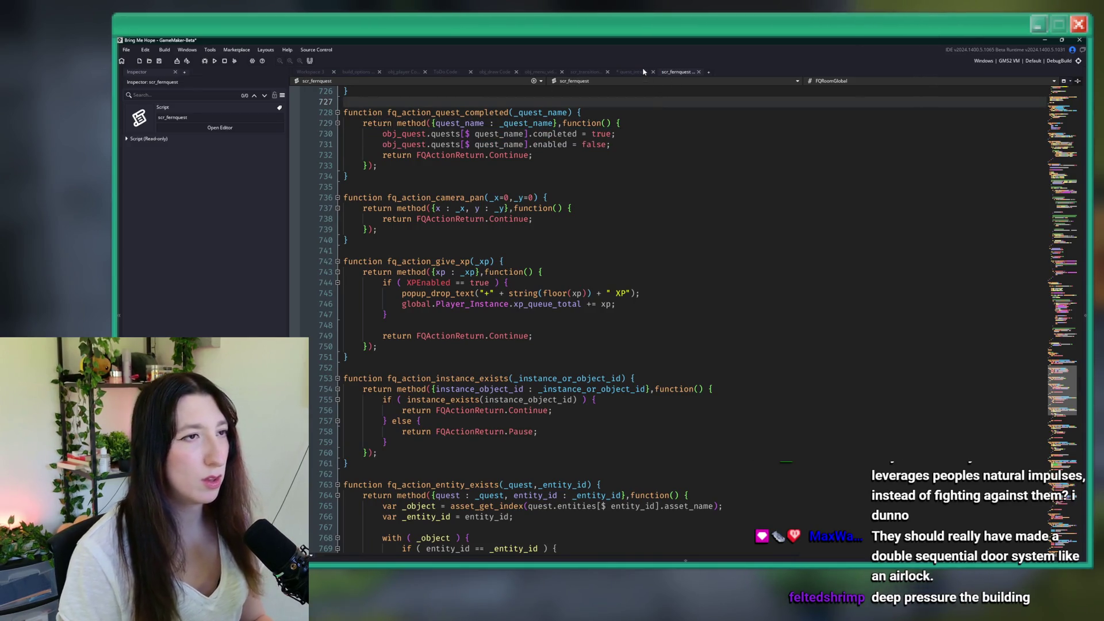
{"action": "left_click", "coordinate": [635, 75]}
{"action": "left_click_drag", "start_coordinate": [607, 177], "coordinate": [475, 177]}
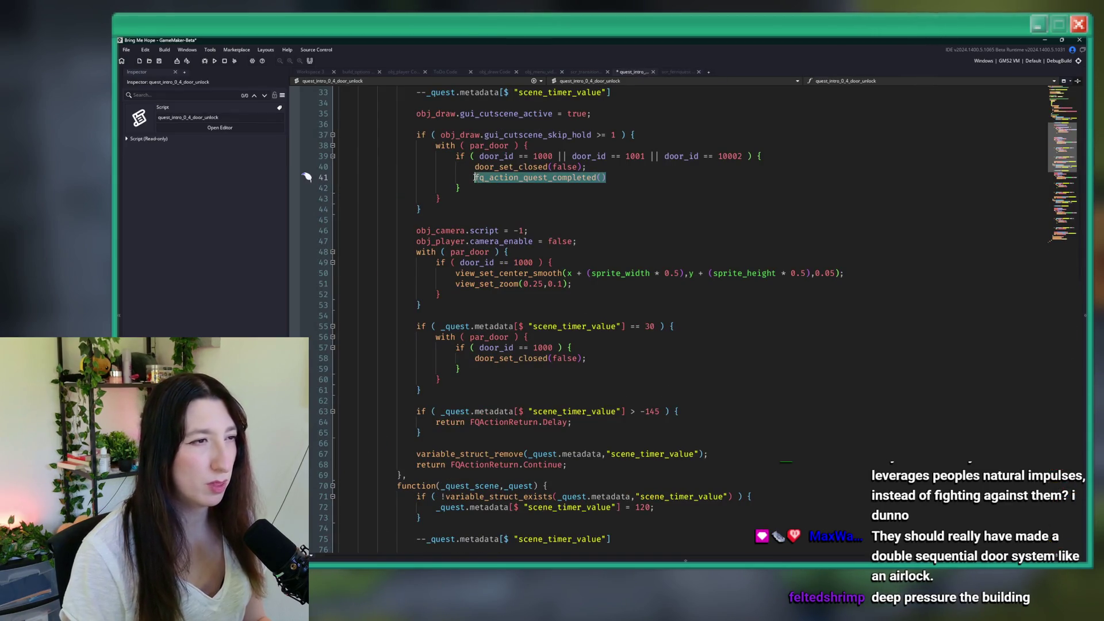
Step: Paste the quest completed and enabled lines over the call, aligned and prefixed with obj_quest
{"action": "key", "text": "ctrl+v"}
{"action": "key", "text": "Tab"}
{"action": "key", "text": "Tab"}
{"action": "key", "text": "Tab"}
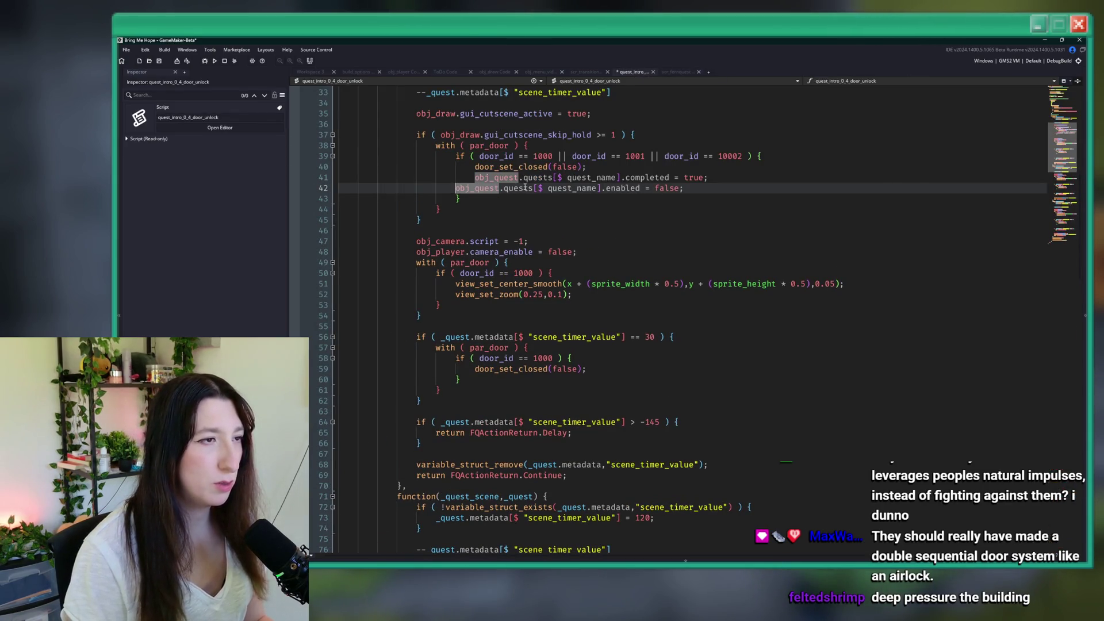
{"action": "key", "text": "BackSpace"}
{"action": "scroll", "coordinate": [529, 127], "scroll_direction": "up", "scroll_amount": 2}
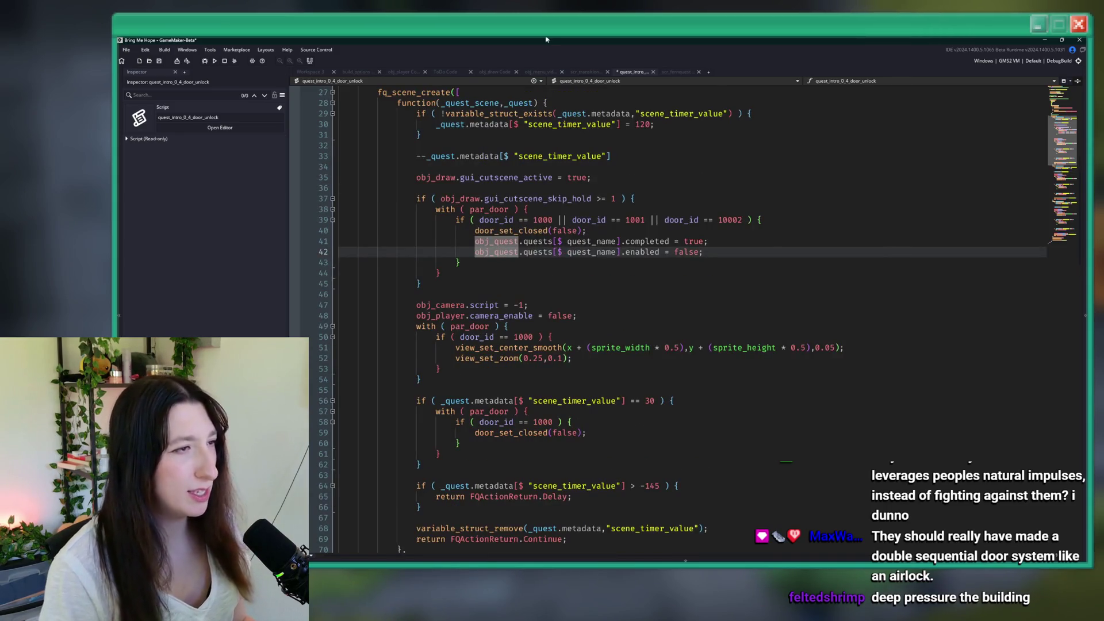
{"action": "double_click", "coordinate": [493, 242]}
{"action": "key", "text": "Delete"}
{"action": "key", "text": "Delete"}
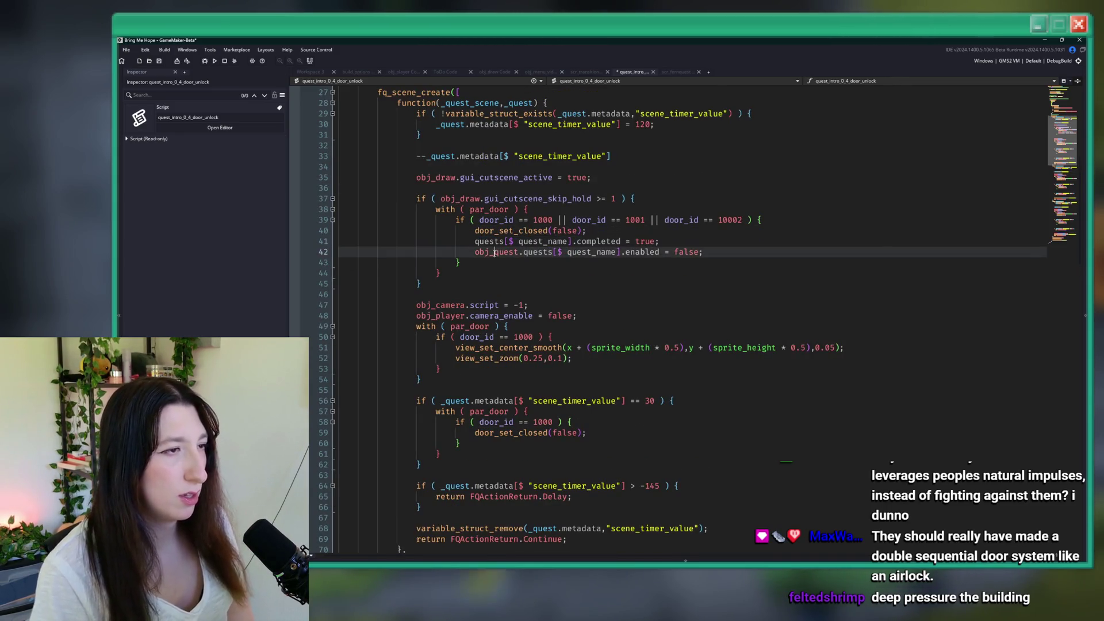
{"action": "double_click", "coordinate": [486, 253]}
{"action": "key", "text": "ctrl+c"}
{"action": "left_click", "coordinate": [475, 242]}
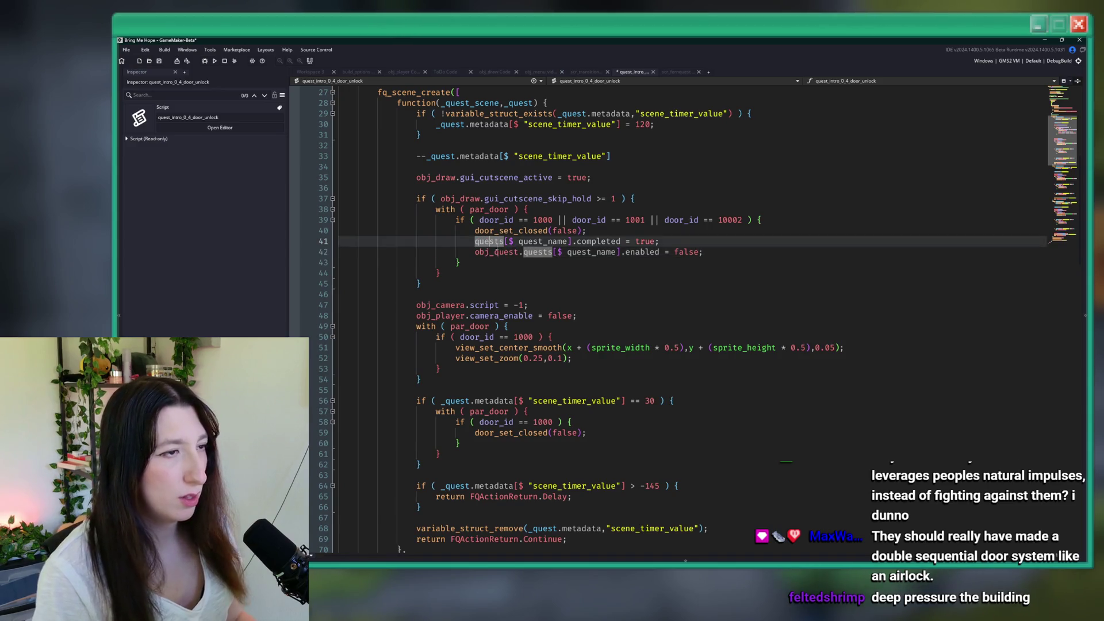
{"action": "key", "text": "ctrl+v"}
{"action": "type", "text": "."}
Step: Change quest_name to _quest.quest_name on both lines: obj_quest.quests[$ _quest.quest_name]
{"action": "double_click", "coordinate": [516, 102]}
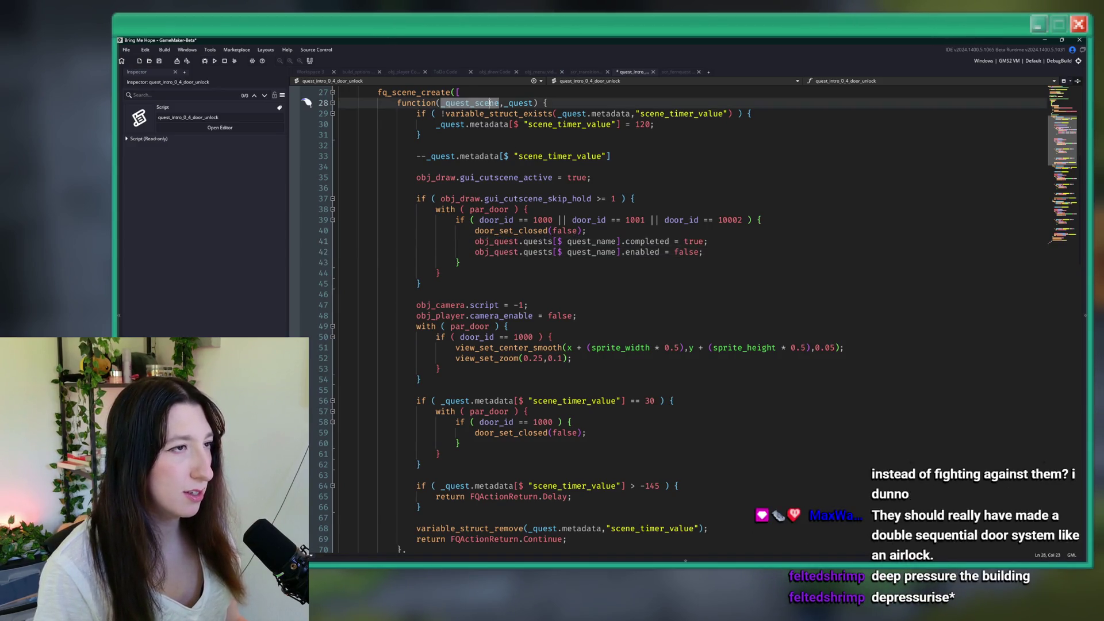
{"action": "key", "text": "ctrl+c"}
{"action": "left_click", "coordinate": [568, 252]}
{"action": "key", "text": "ctrl+v"}
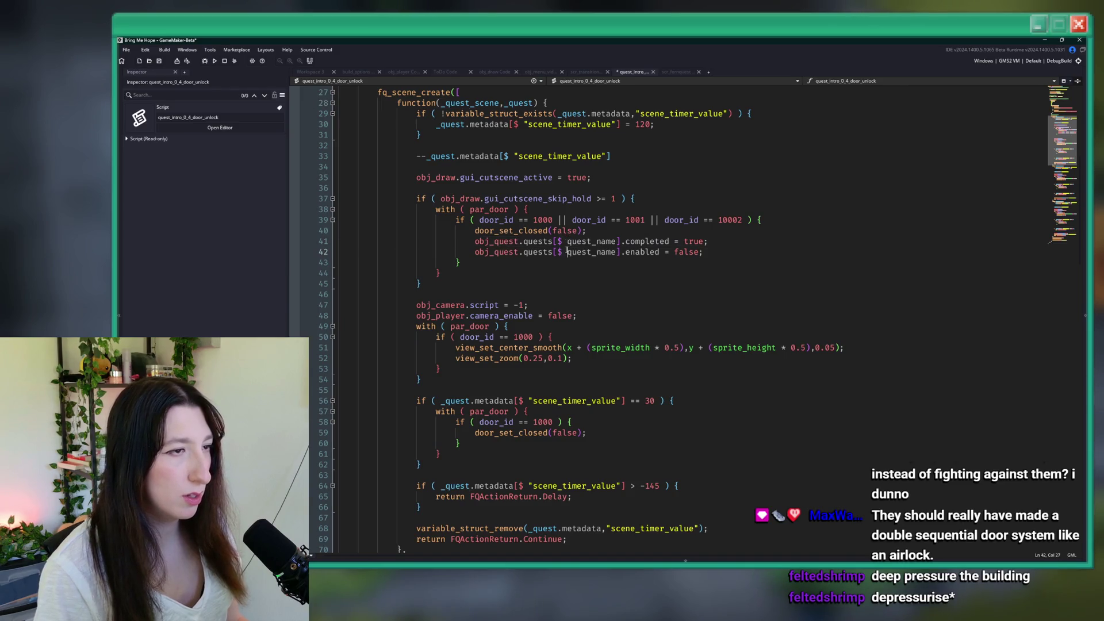
{"action": "type", "text": "_quest."}
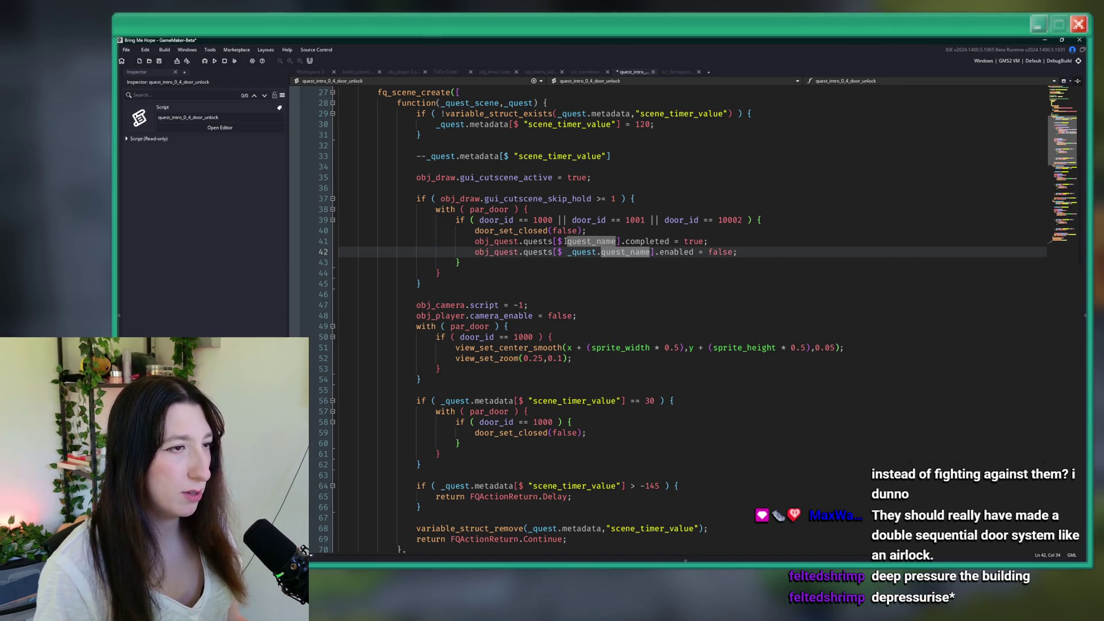
{"action": "left_click", "coordinate": [566, 242]}
{"action": "key", "text": "ctrl+v"}
{"action": "type", "text": "."}
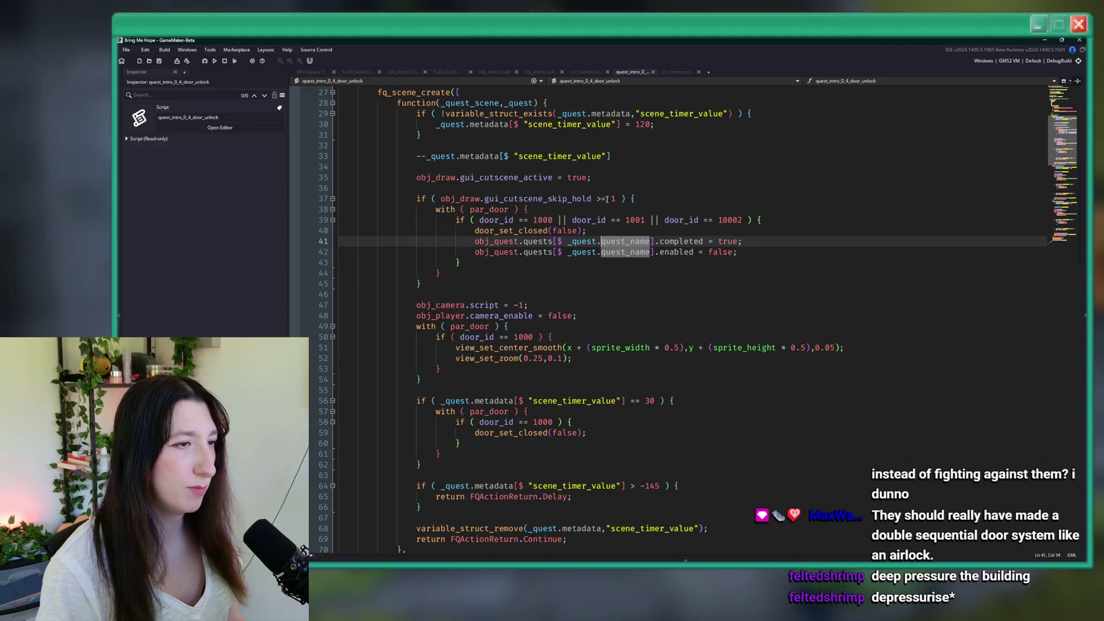
{"action": "left_click", "coordinate": [759, 252]}
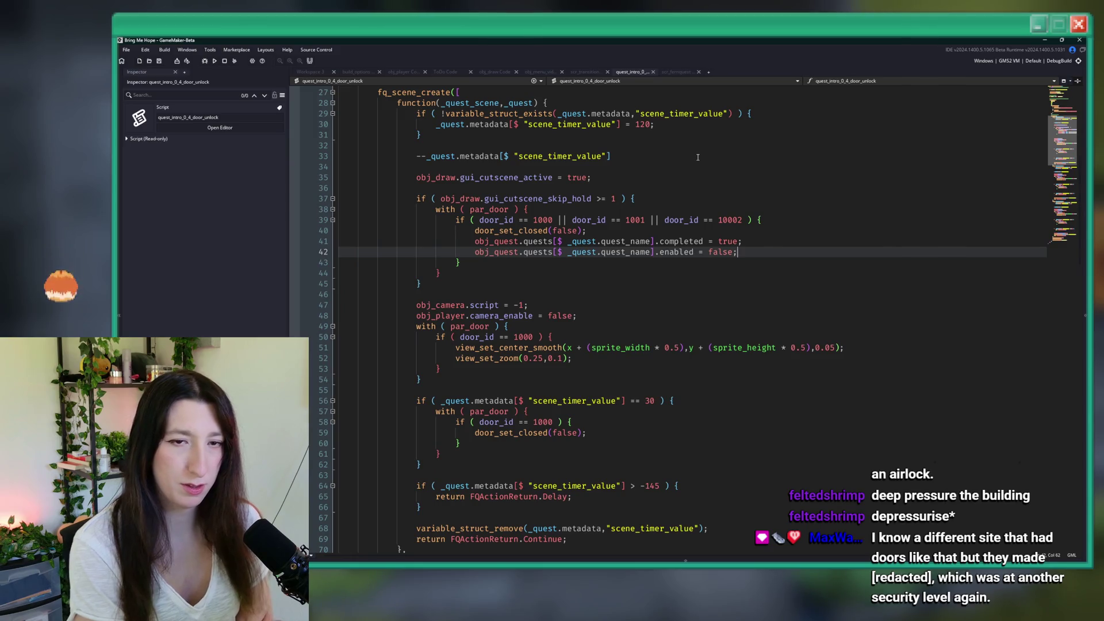
{"action": "left_click", "coordinate": [758, 240]}
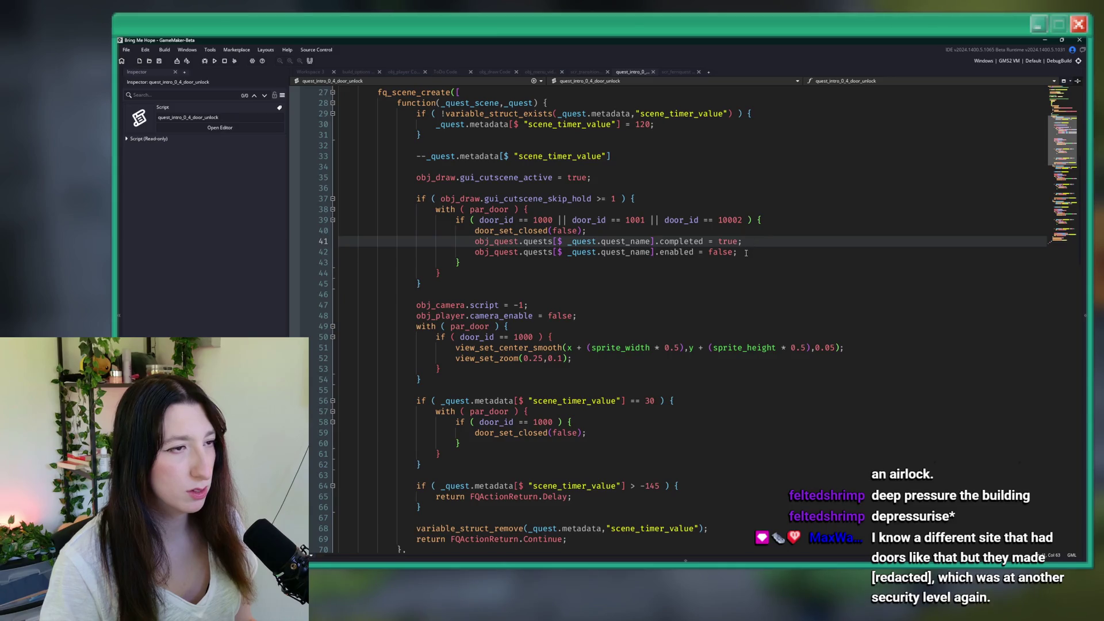
{"action": "left_click", "coordinate": [758, 250]}
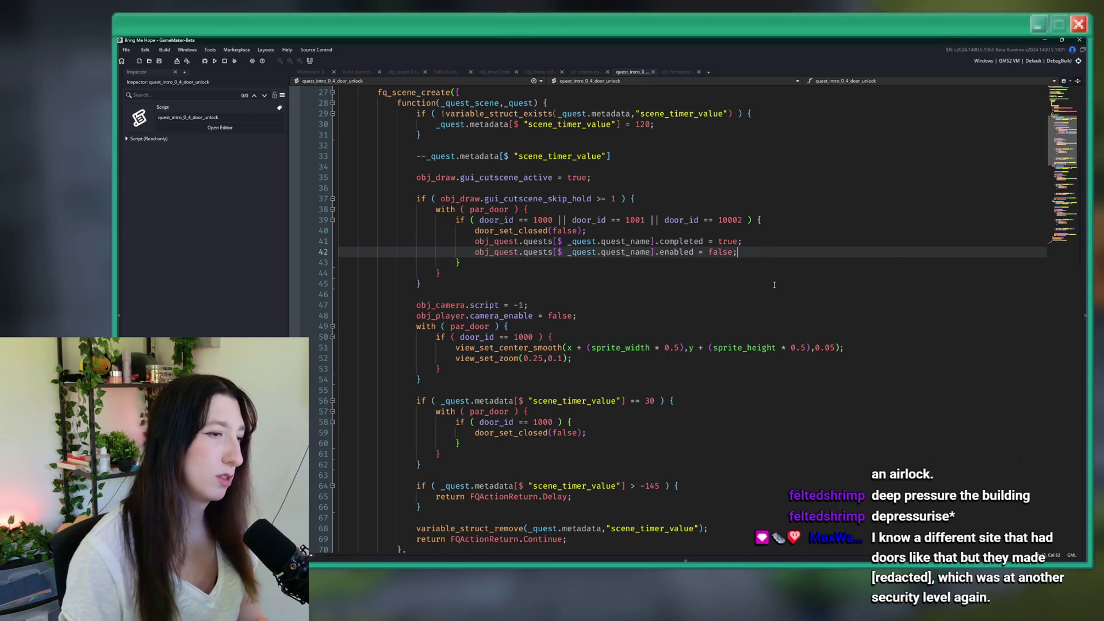
Step: Add 'return FQActionReturn.Continue;' on the line after the quest-disabled line
{"action": "mouse_move", "coordinate": [571, 541]}
{"action": "left_mouse_down"}
{"action": "mouse_move", "coordinate": [403, 531]}
{"action": "mouse_move", "coordinate": [416, 540]}
{"action": "left_mouse_up"}
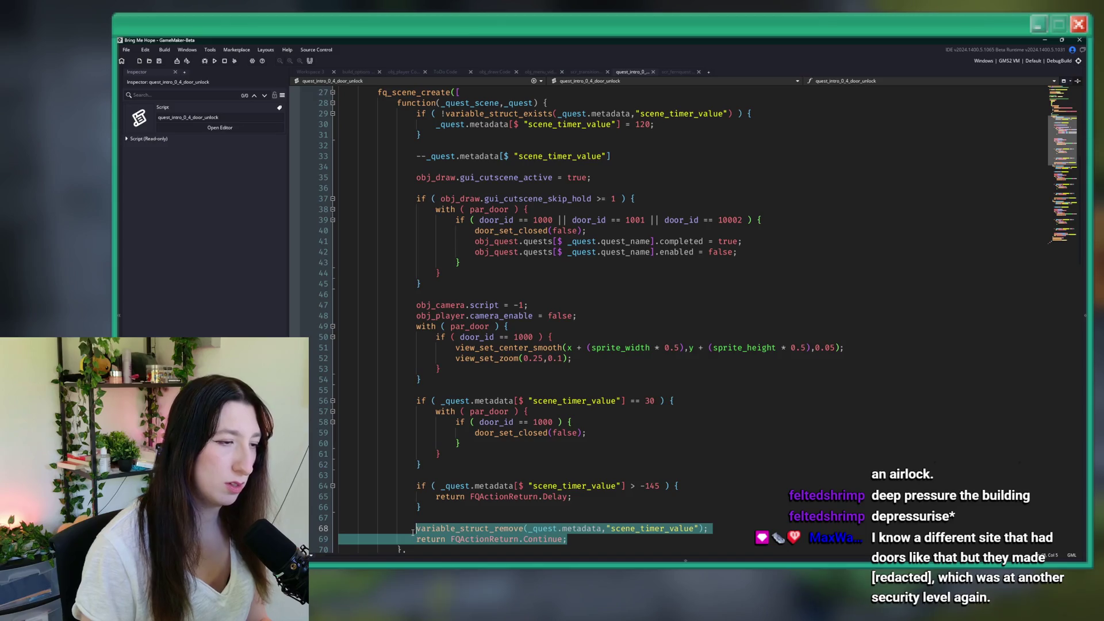
{"action": "left_click", "coordinate": [760, 247]}
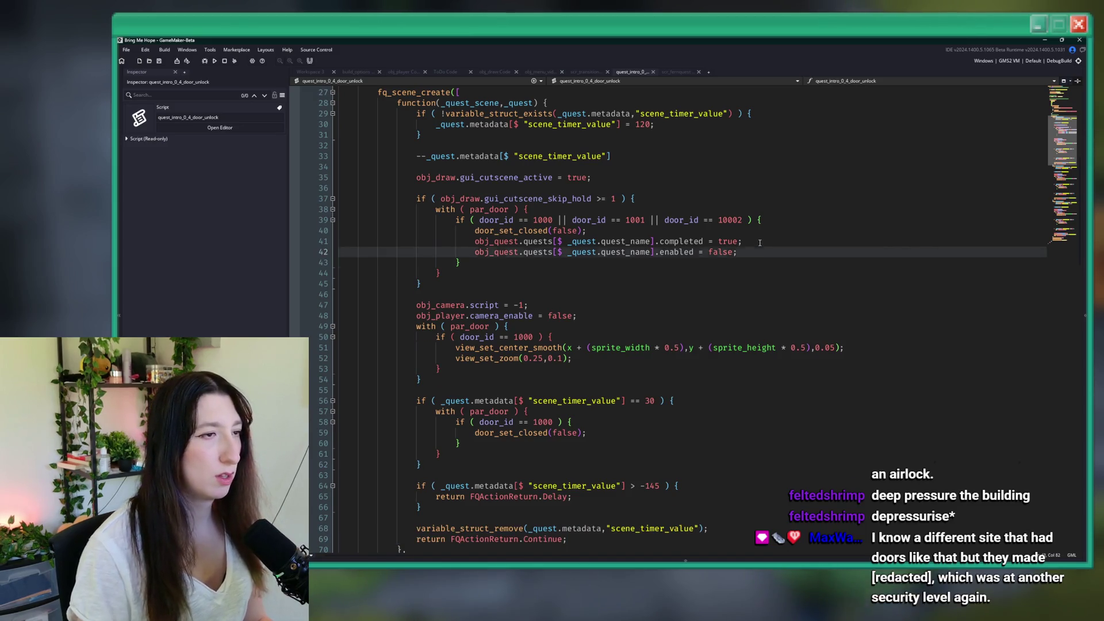
{"action": "key", "text": "Return"}
{"action": "key", "text": "ctrl+v"}
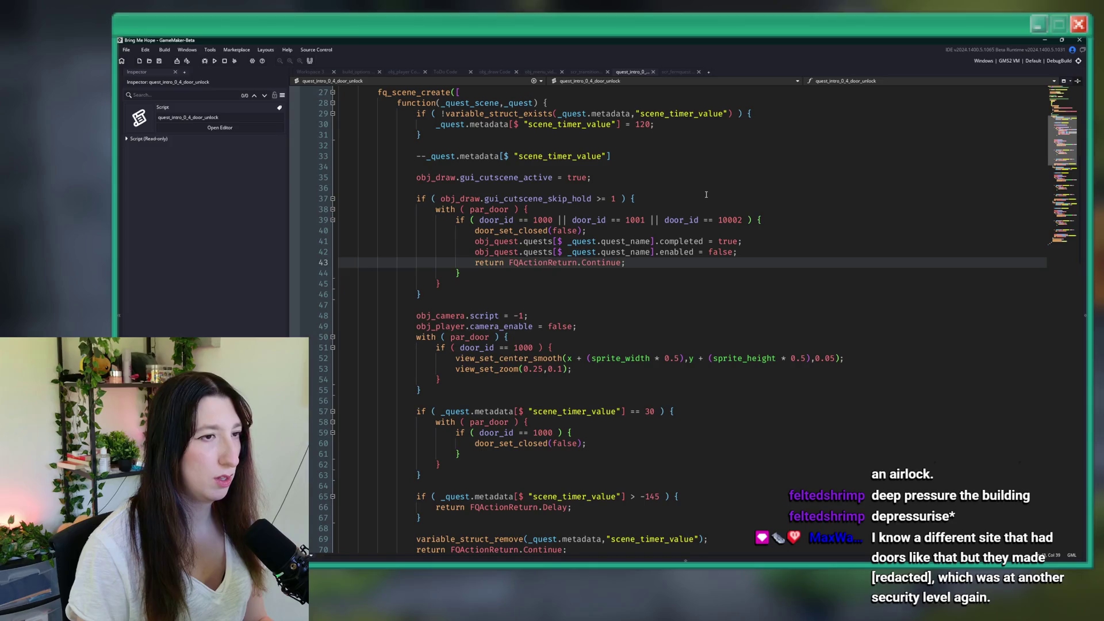
Step: Select and copy the skip-hold door block from the first scene function
{"action": "left_click", "coordinate": [767, 246]}
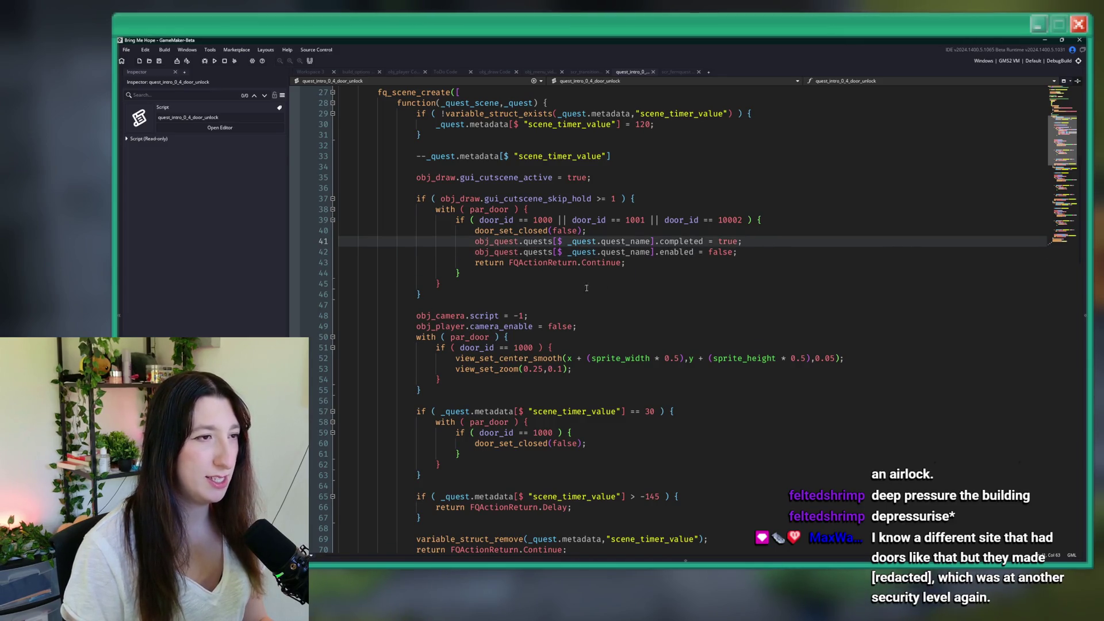
{"action": "left_click_drag", "start_coordinate": [426, 294], "coordinate": [411, 209]}
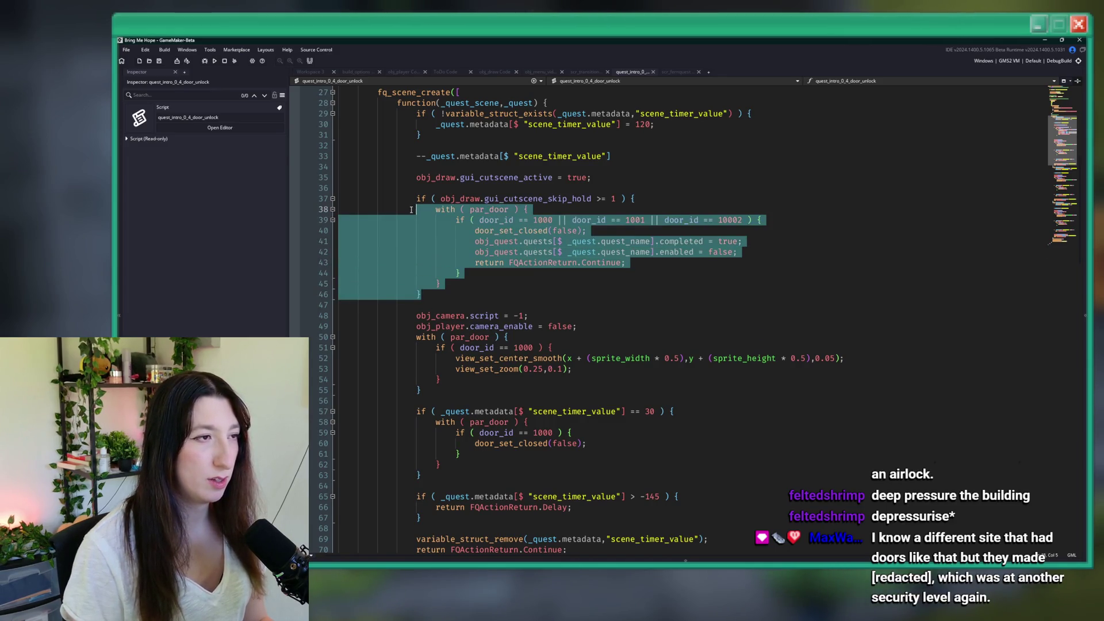
{"action": "scroll", "coordinate": [455, 239], "scroll_direction": "down", "scroll_amount": 10}
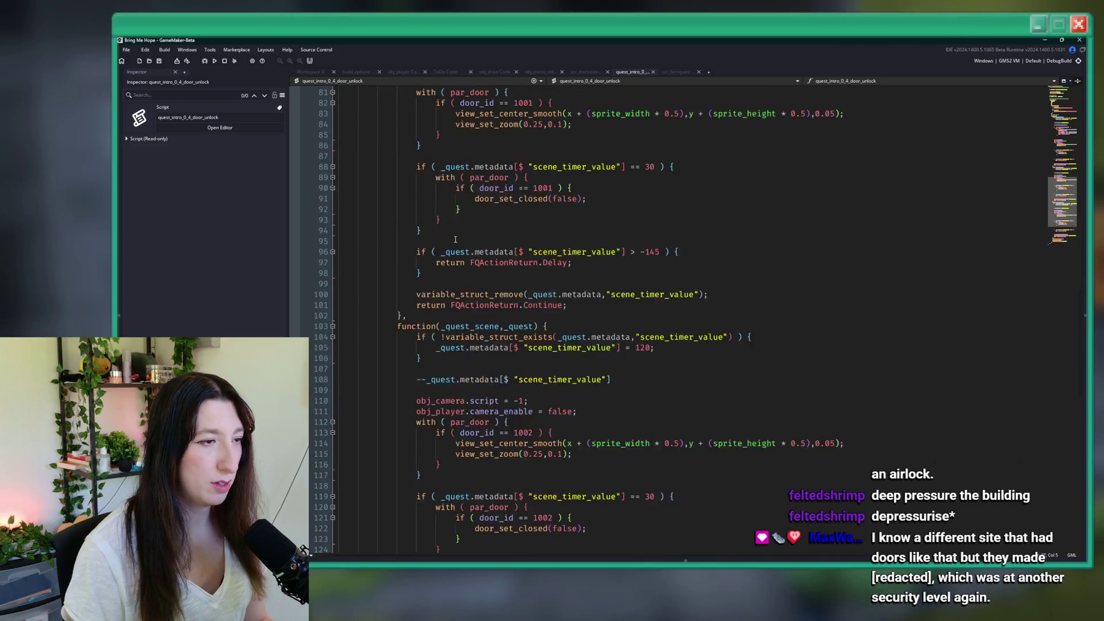
{"action": "scroll", "coordinate": [456, 239], "scroll_direction": "up", "scroll_amount": 10}
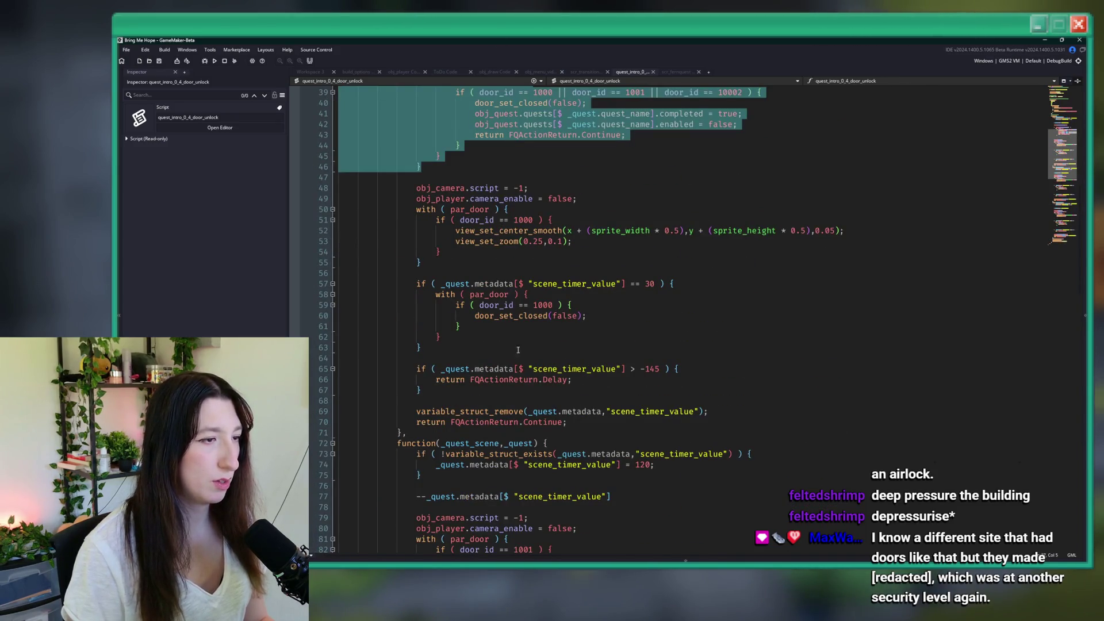
{"action": "scroll", "coordinate": [632, 441], "scroll_direction": "up", "scroll_amount": 5}
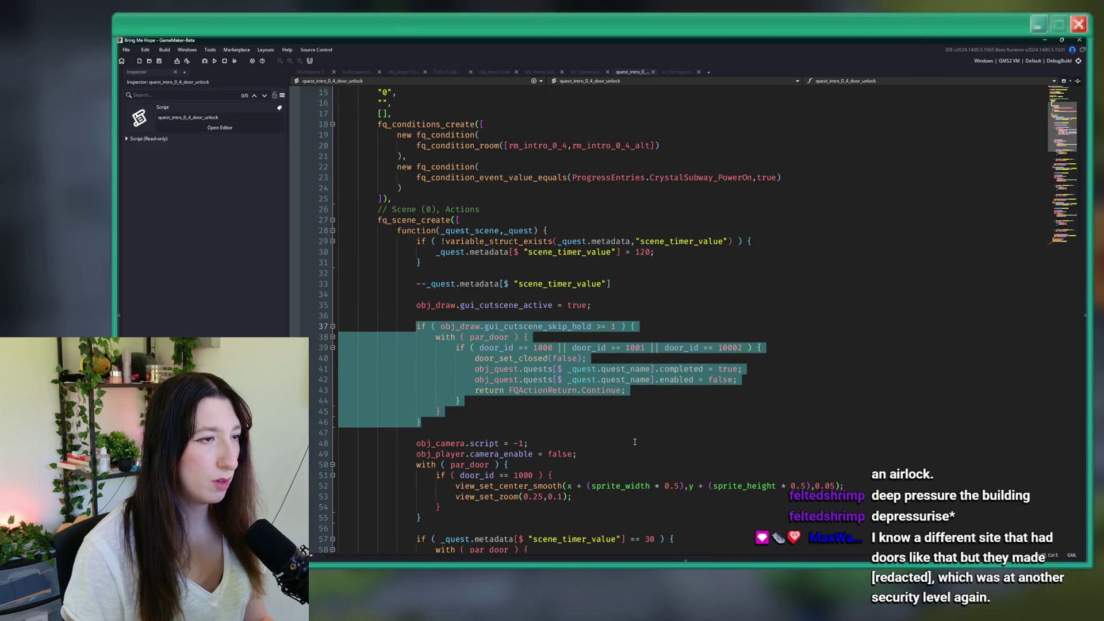
{"action": "scroll", "coordinate": [634, 441], "scroll_direction": "down", "scroll_amount": 7}
{"action": "scroll", "coordinate": [466, 343], "scroll_direction": "up", "scroll_amount": 7}
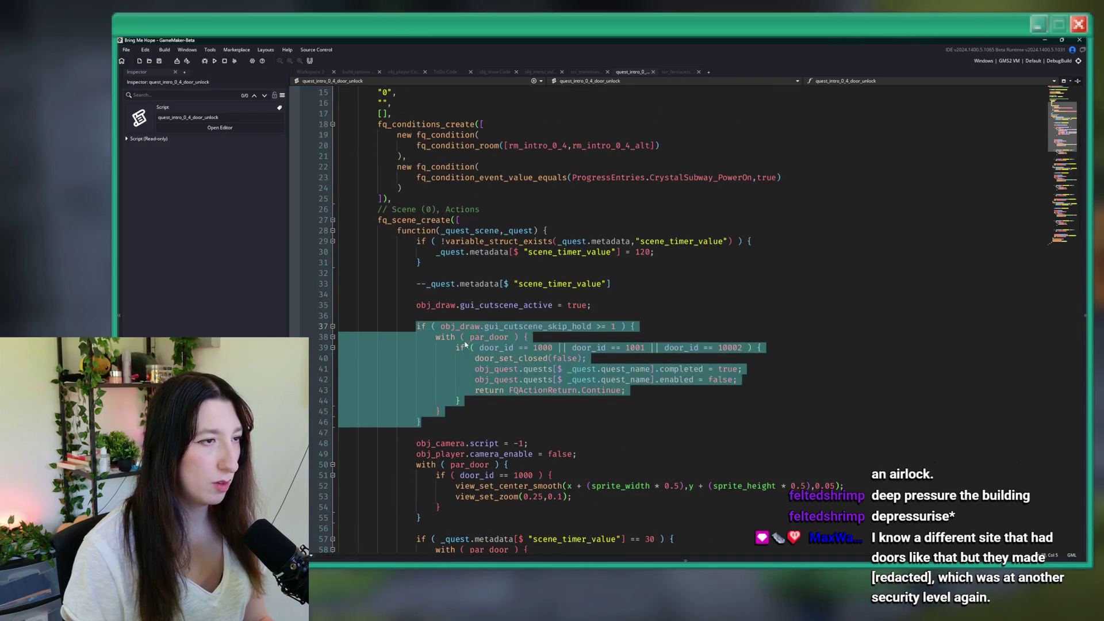
{"action": "left_click", "coordinate": [466, 343]}
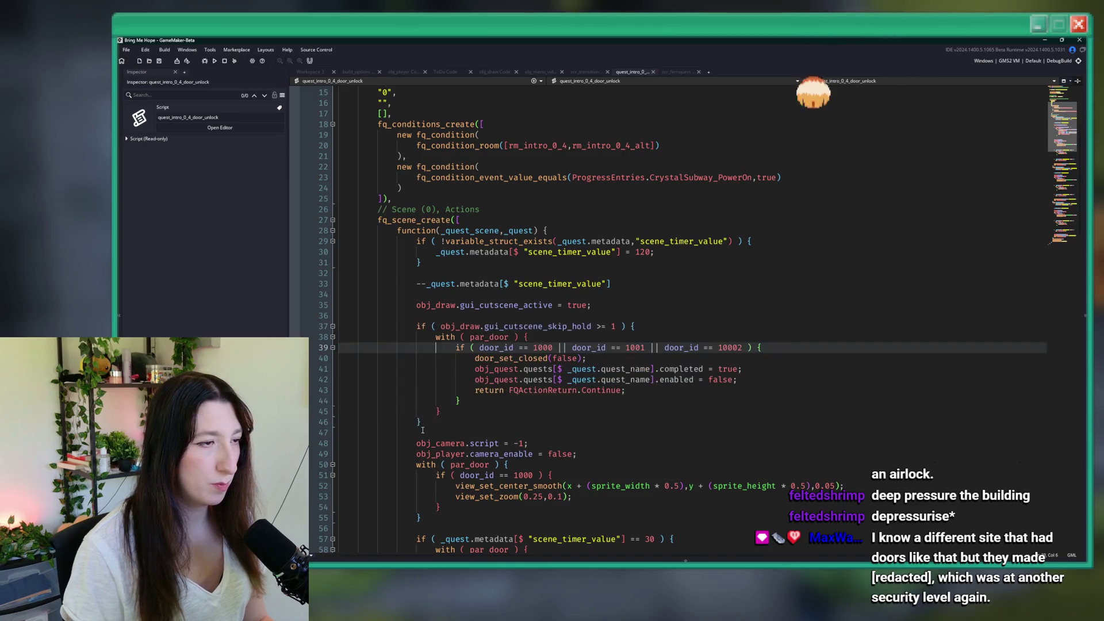
{"action": "mouse_move", "coordinate": [423, 429]}
{"action": "left_mouse_down"}
{"action": "mouse_move", "coordinate": [345, 358]}
{"action": "mouse_move", "coordinate": [345, 304]}
{"action": "mouse_move", "coordinate": [340, 347]}
{"action": "left_mouse_up"}
{"action": "scroll", "coordinate": [464, 325], "scroll_direction": "down", "scroll_amount": 8}
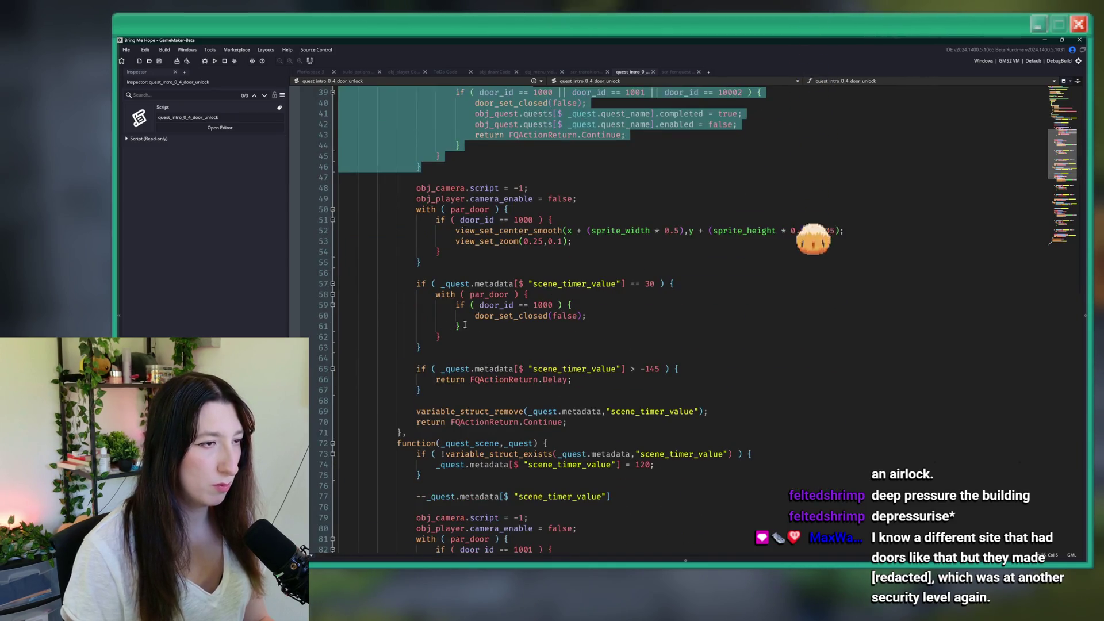
{"action": "scroll", "coordinate": [465, 325], "scroll_direction": "up", "scroll_amount": 1}
{"action": "scroll", "coordinate": [632, 301], "scroll_direction": "down", "scroll_amount": 7}
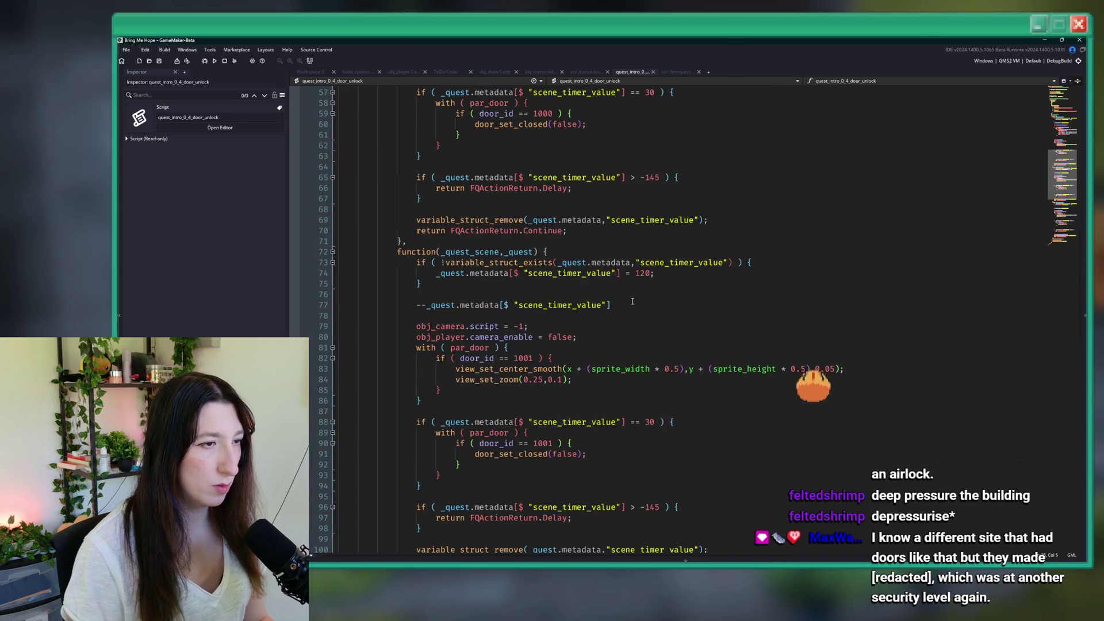
Step: Paste the skip-hold block after the second scene function's timer decrement line
{"action": "left_click", "coordinate": [632, 301]}
{"action": "type", "text": ";"}
{"action": "key", "text": "Return"}
{"action": "key", "text": "Return"}
{"action": "key", "text": "ctrl+v"}
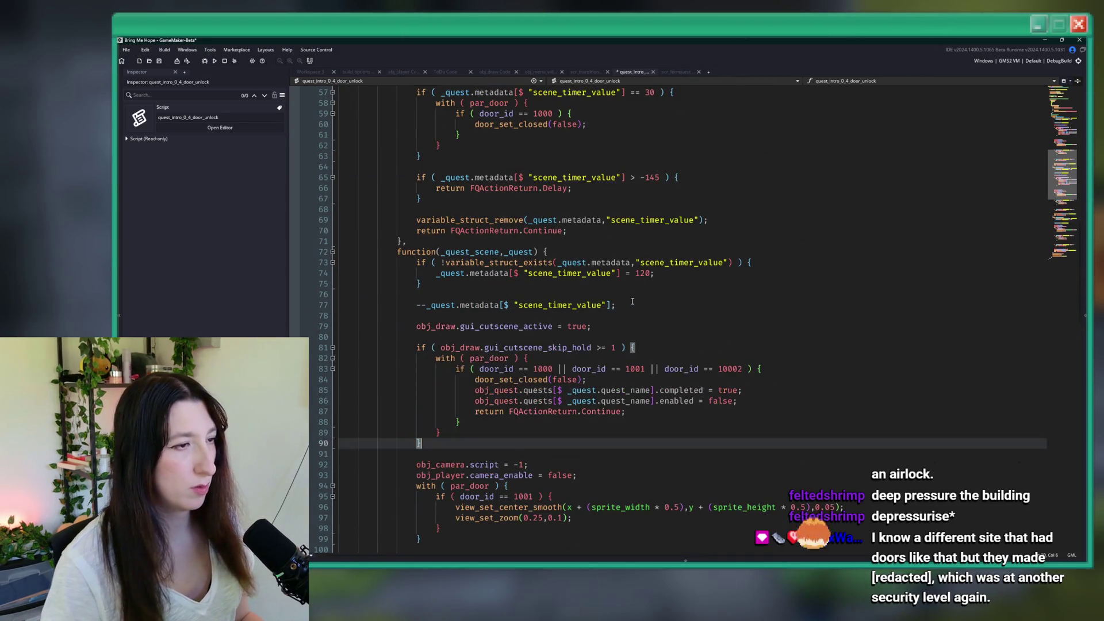
{"action": "scroll", "coordinate": [632, 301], "scroll_direction": "up", "scroll_amount": 15}
Step: Paste the block after the third function's timer decrement, then save and run with F5
{"action": "left_click", "coordinate": [634, 277]}
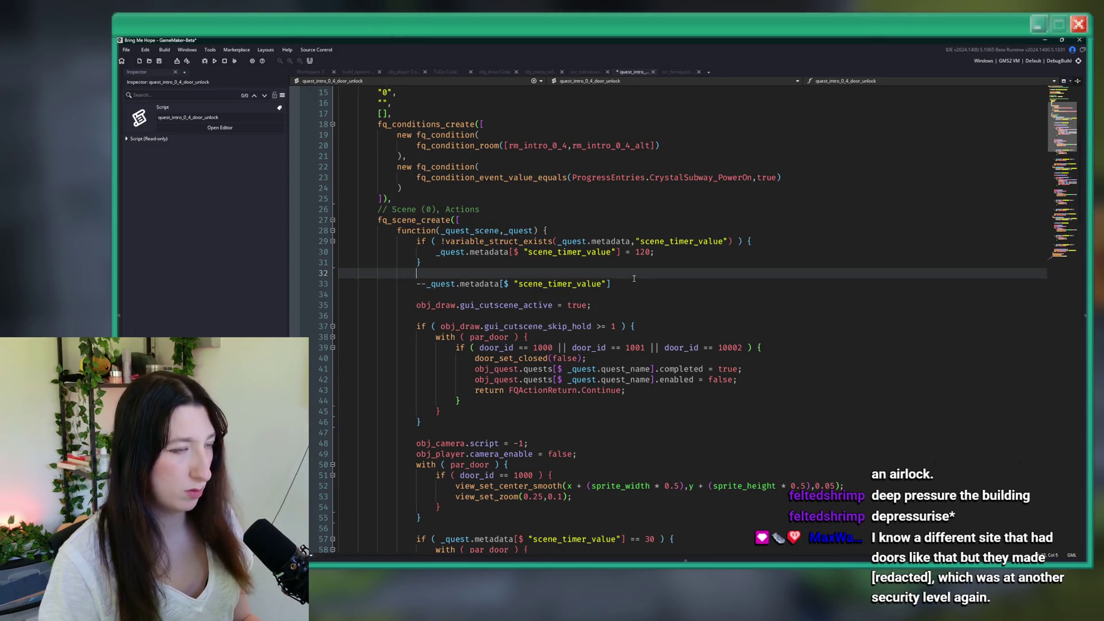
{"action": "left_click", "coordinate": [637, 284]}
{"action": "scroll", "coordinate": [637, 284], "scroll_direction": "down", "scroll_amount": 20}
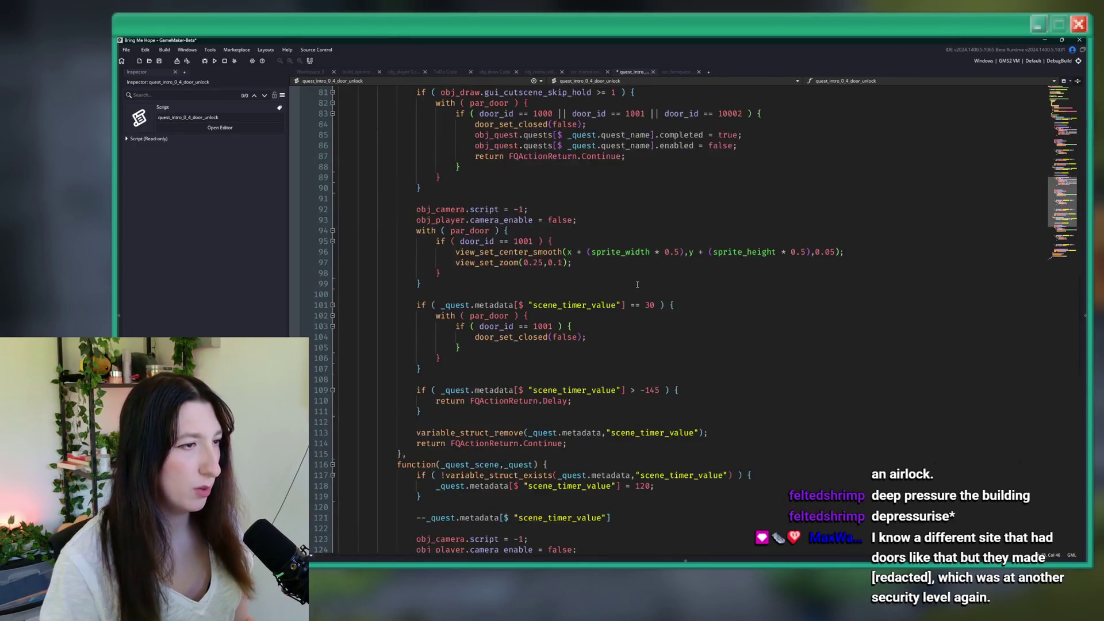
{"action": "left_click", "coordinate": [631, 323]}
{"action": "type", "text": ";"}
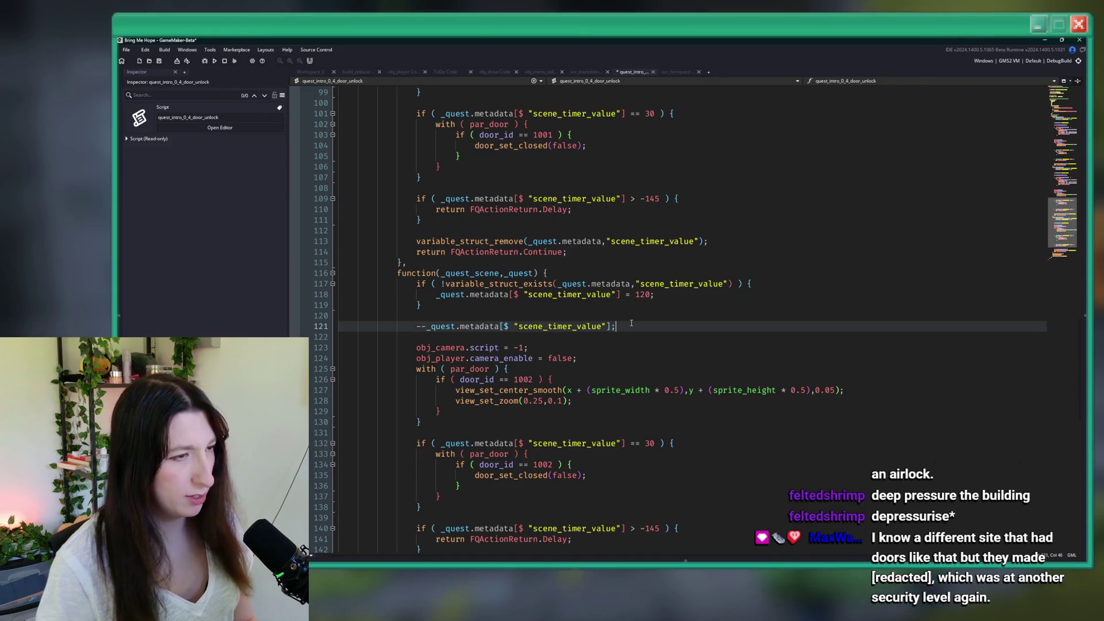
{"action": "key", "text": "Return"}
{"action": "key", "text": "Return"}
{"action": "key", "text": "ctrl+v"}
{"action": "key", "text": "F5"}
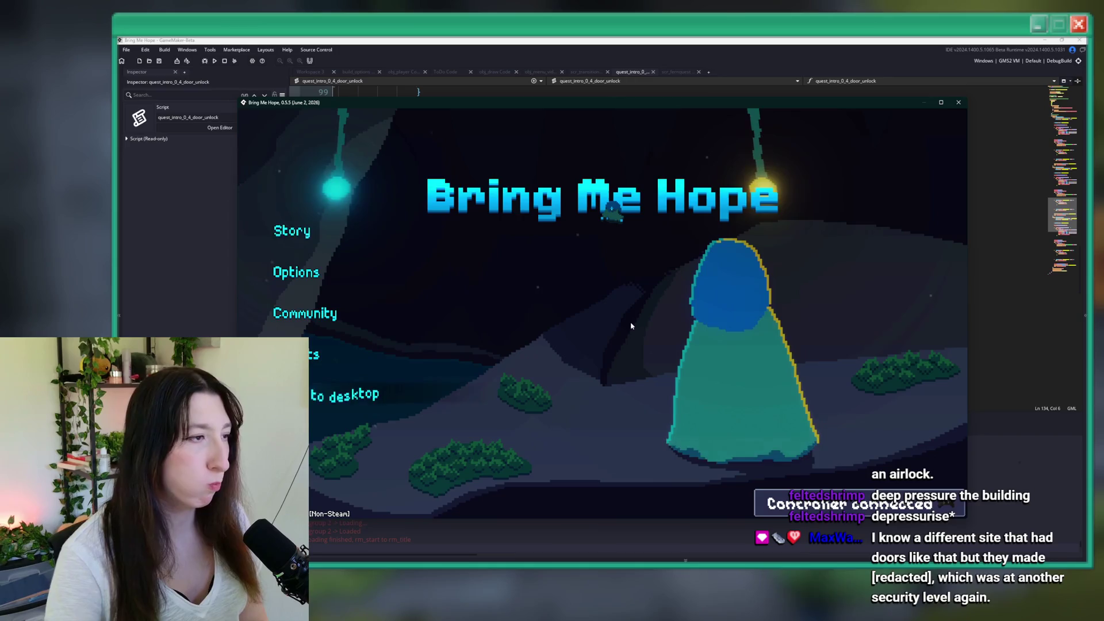
Step: Start the game and run 'save_backup doorscene' in the debug console
{"action": "key", "text": "Return"}
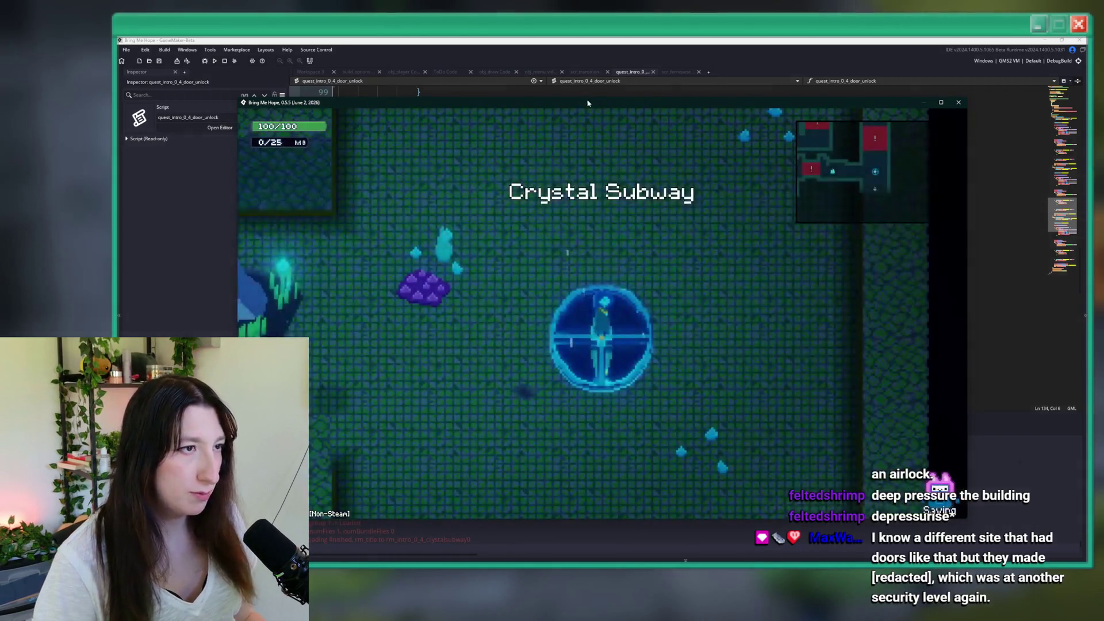
{"action": "double_click", "coordinate": [586, 103]}
{"action": "key", "text": "grave"}
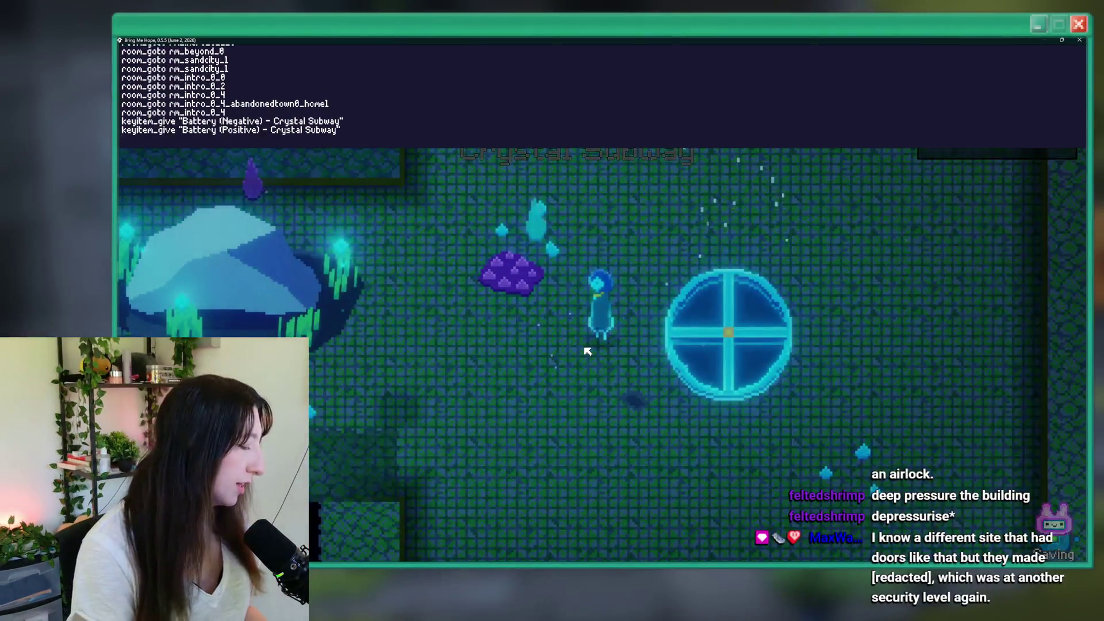
{"action": "type", "text": "bad"}
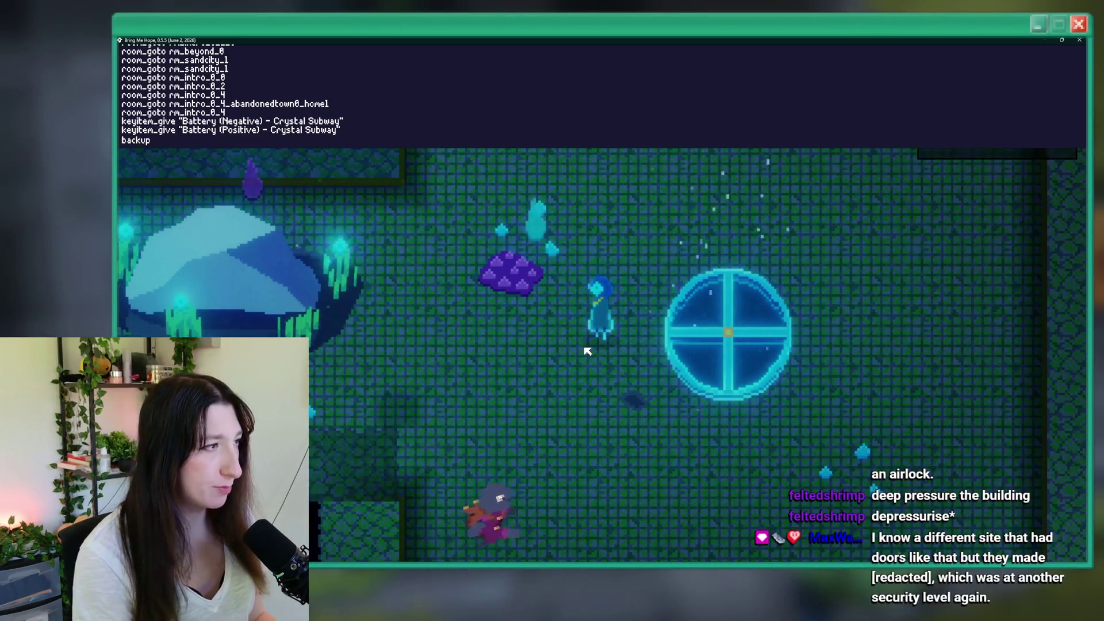
{"action": "key", "text": "BackSpace"}
{"action": "key", "text": "BackSpace"}
{"action": "key", "text": "BackSpace"}
{"action": "type", "text": "ave"}
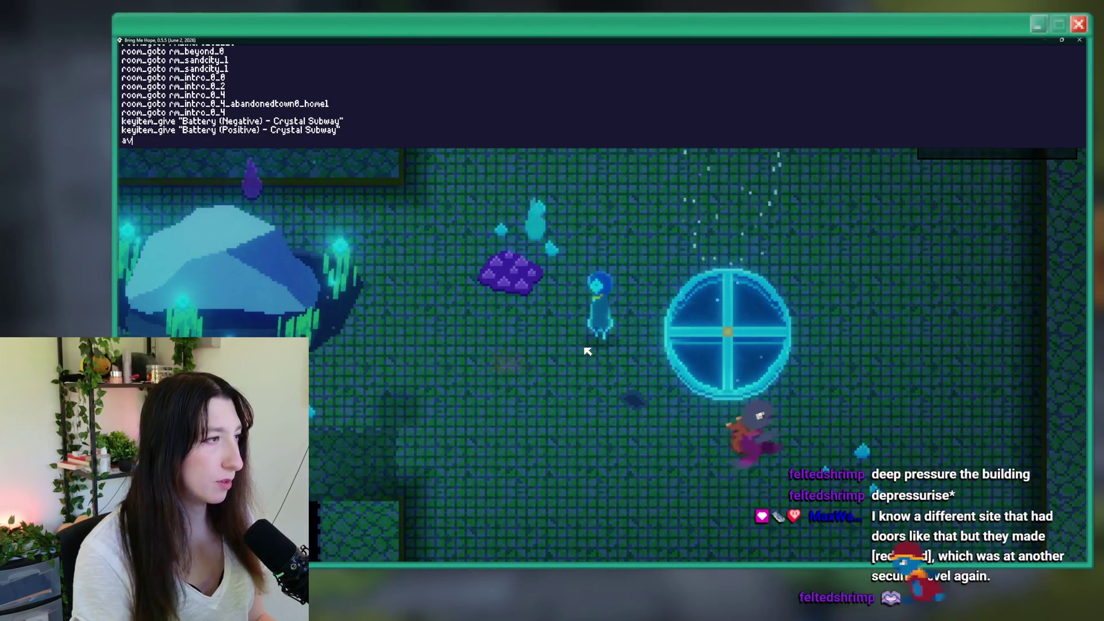
{"action": "key", "text": "Tab"}
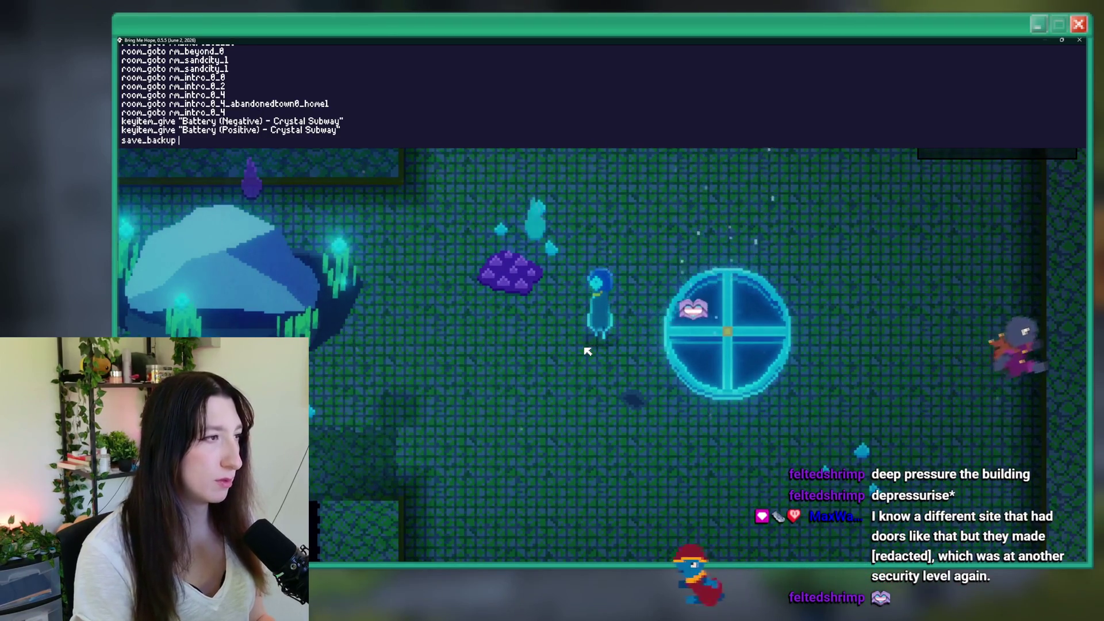
{"action": "type", "text": "doorscene"}
{"action": "key", "text": "Return"}
Step: Close the console, hold J to skip the door cutscene, and dismiss the code error
{"action": "key", "text": "Escape"}
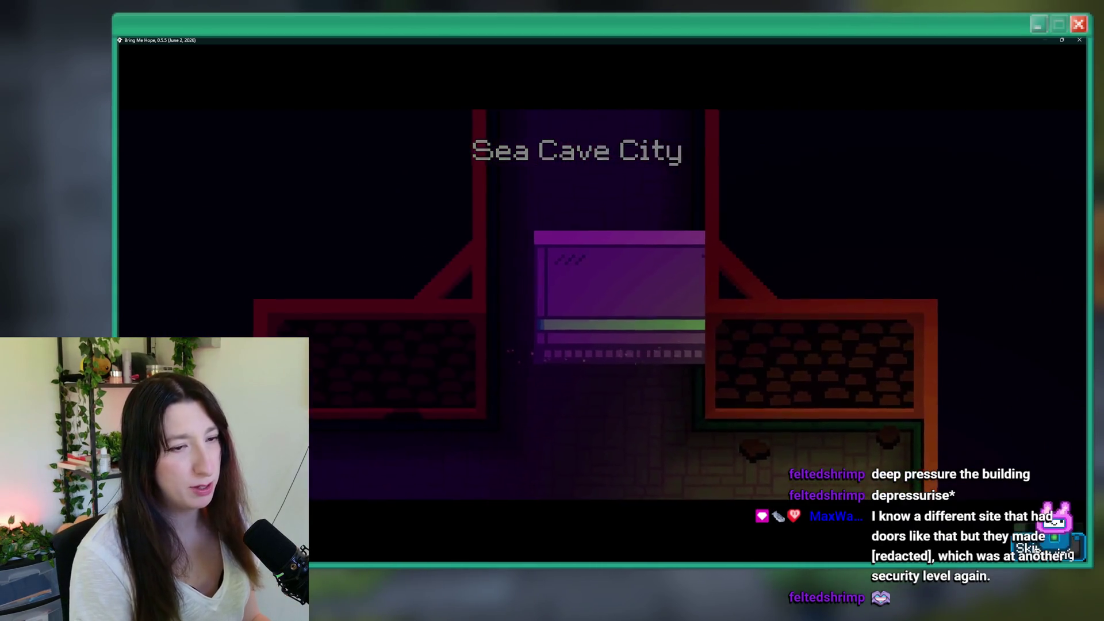
{"action": "key", "text": "j"}
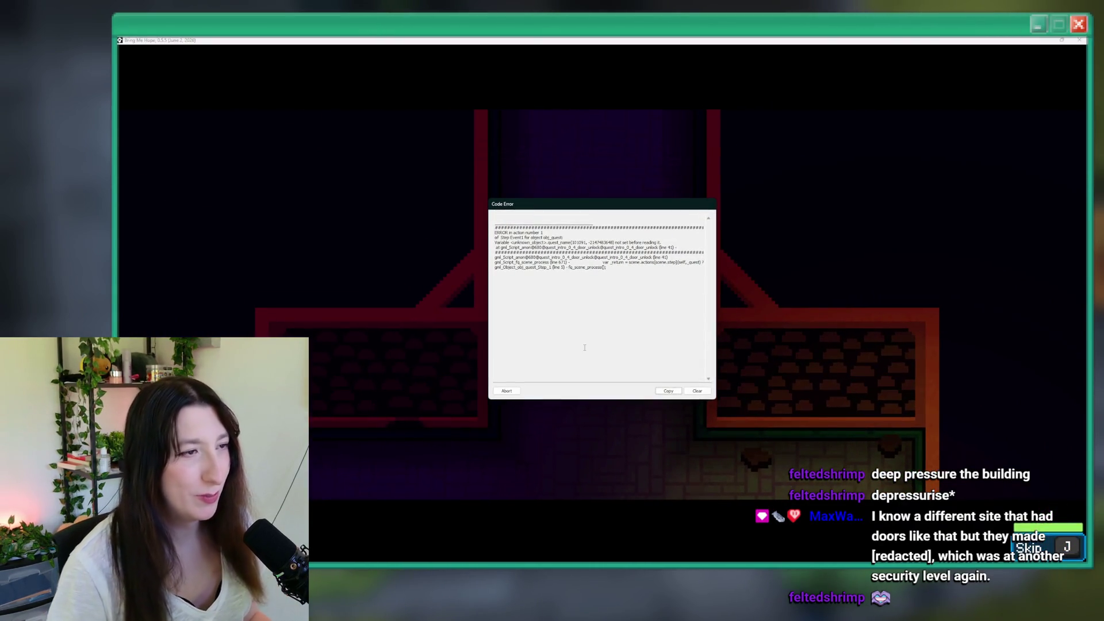
{"action": "left_click", "coordinate": [507, 390]}
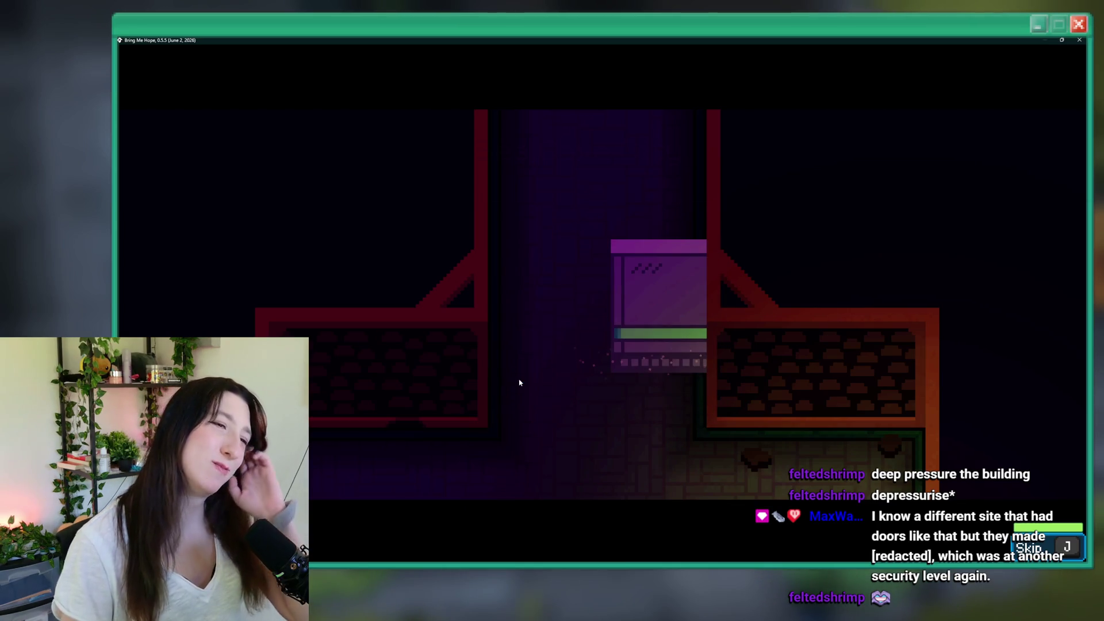
Step: Replace the obj_quest.quests lookup with _quest on lines 85–86
{"action": "scroll", "coordinate": [544, 260], "scroll_direction": "up", "scroll_amount": 8}
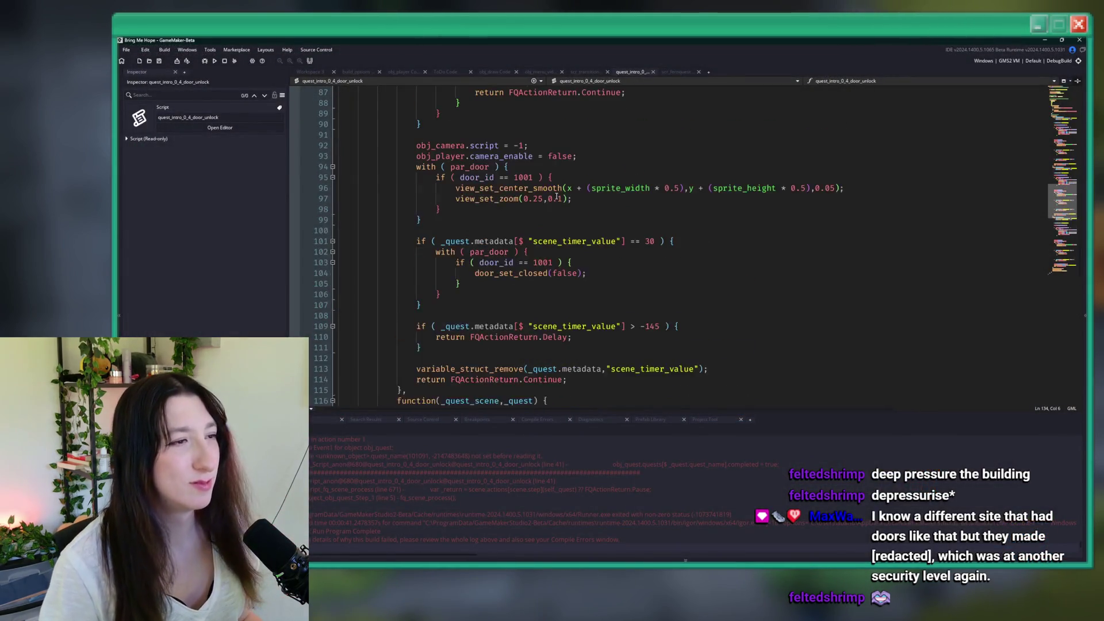
{"action": "double_click", "coordinate": [519, 201]}
{"action": "double_click", "coordinate": [616, 199]}
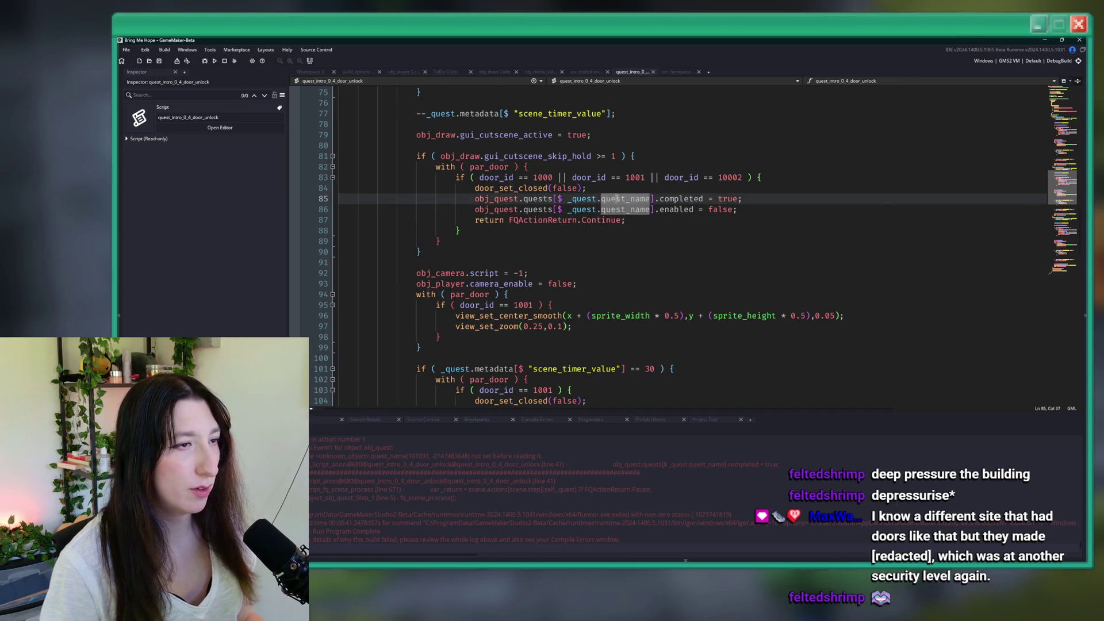
{"action": "double_click", "coordinate": [575, 199]}
{"action": "scroll", "coordinate": [571, 199], "scroll_direction": "up", "scroll_amount": 4}
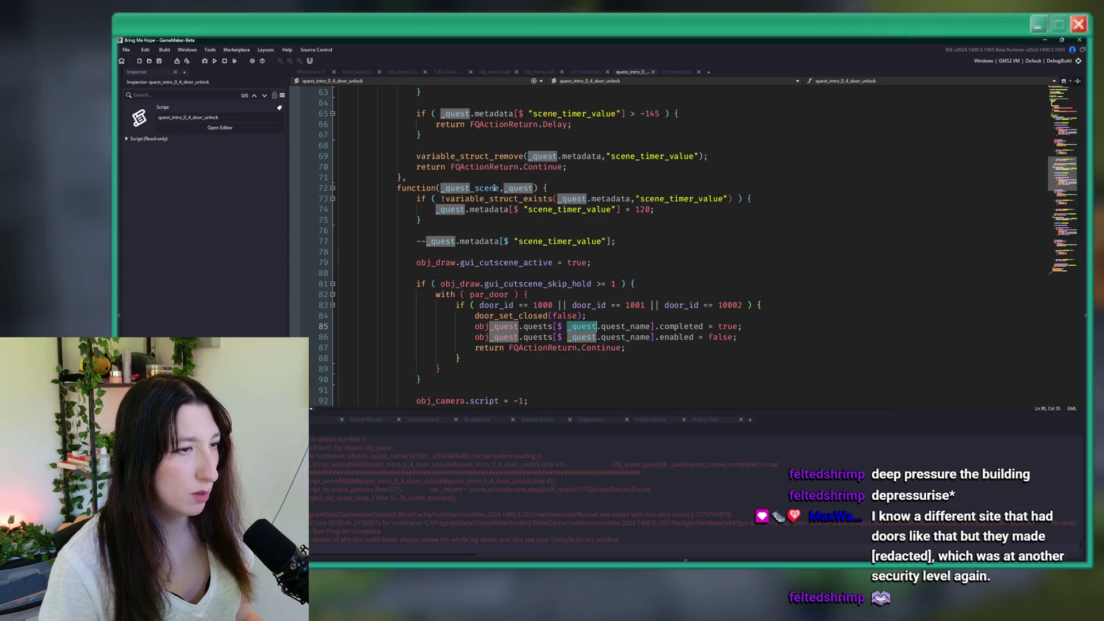
{"action": "left_click", "coordinate": [578, 315]}
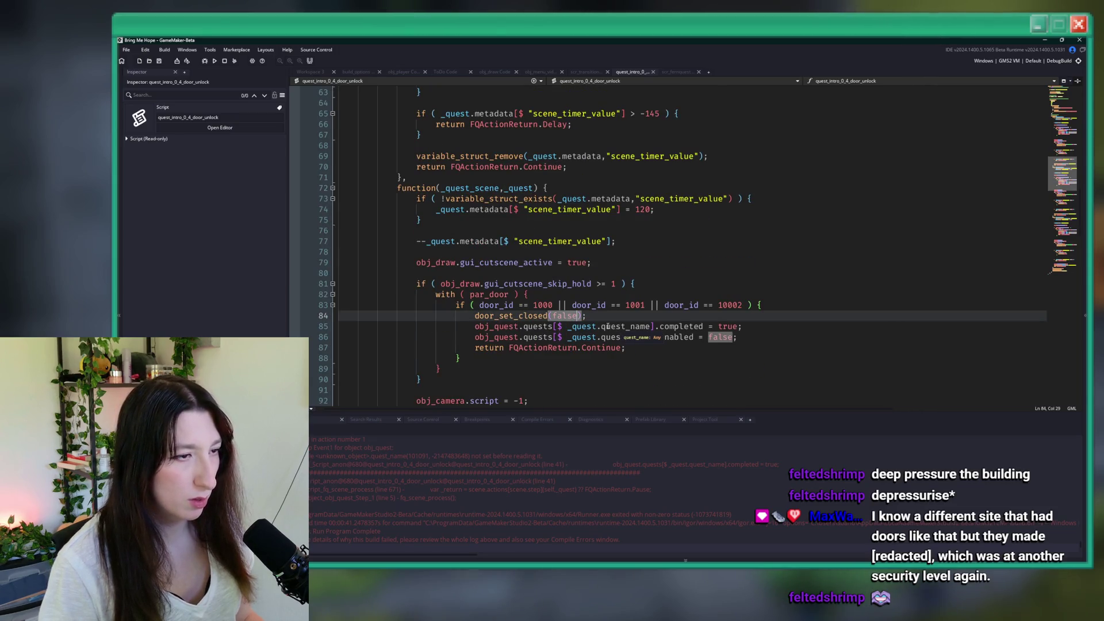
{"action": "double_click", "coordinate": [582, 326]}
{"action": "key", "text": "ctrl+c"}
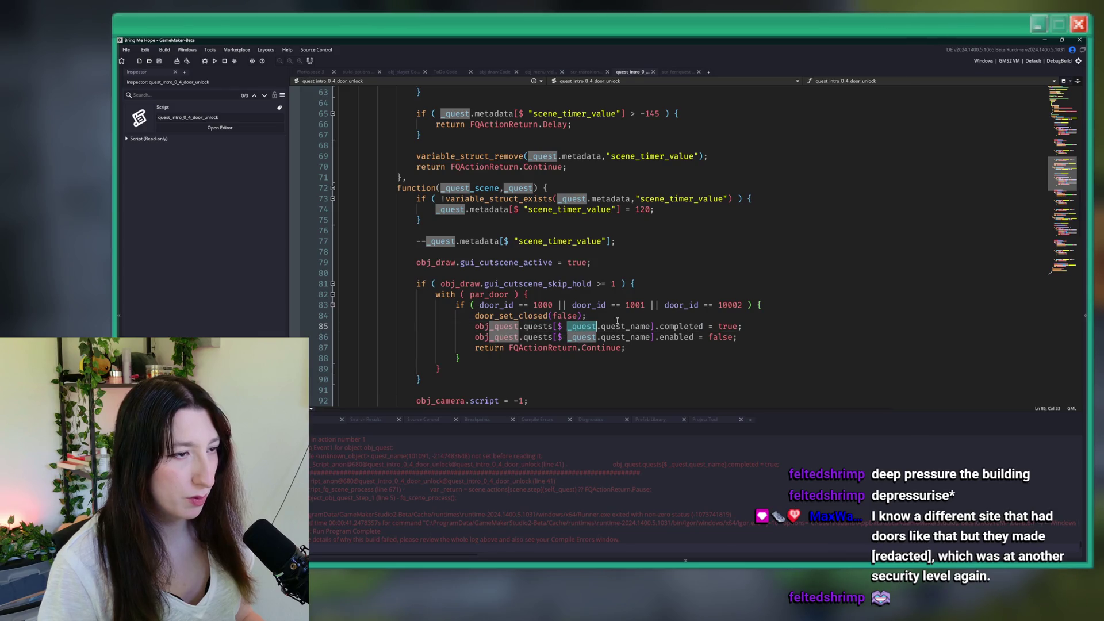
{"action": "double_click", "coordinate": [620, 326]}
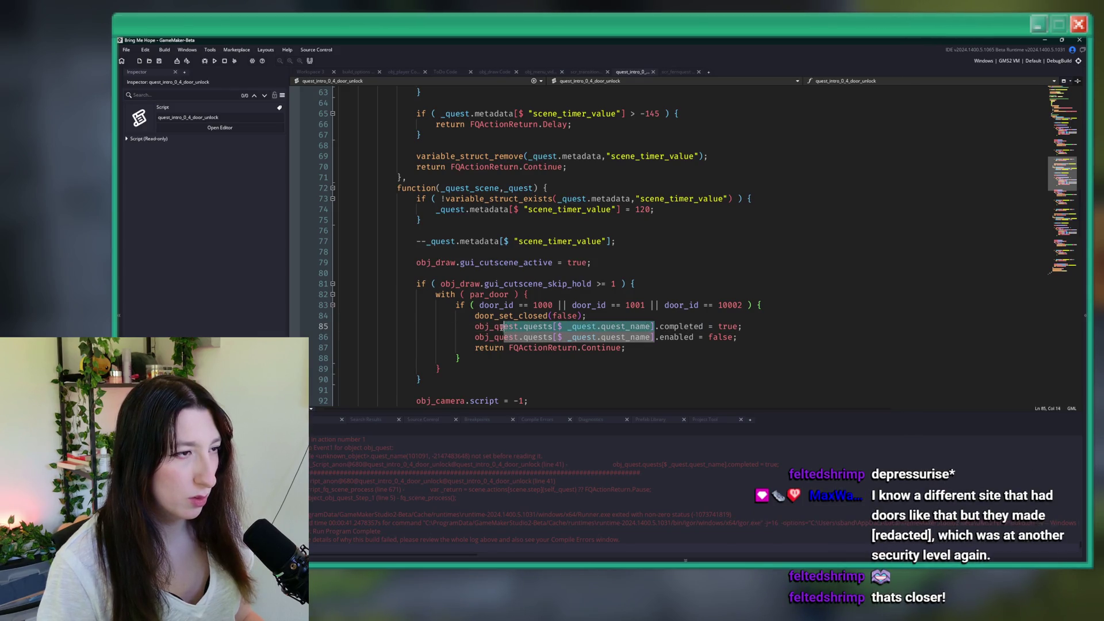
{"action": "key", "text": "ctrl+v"}
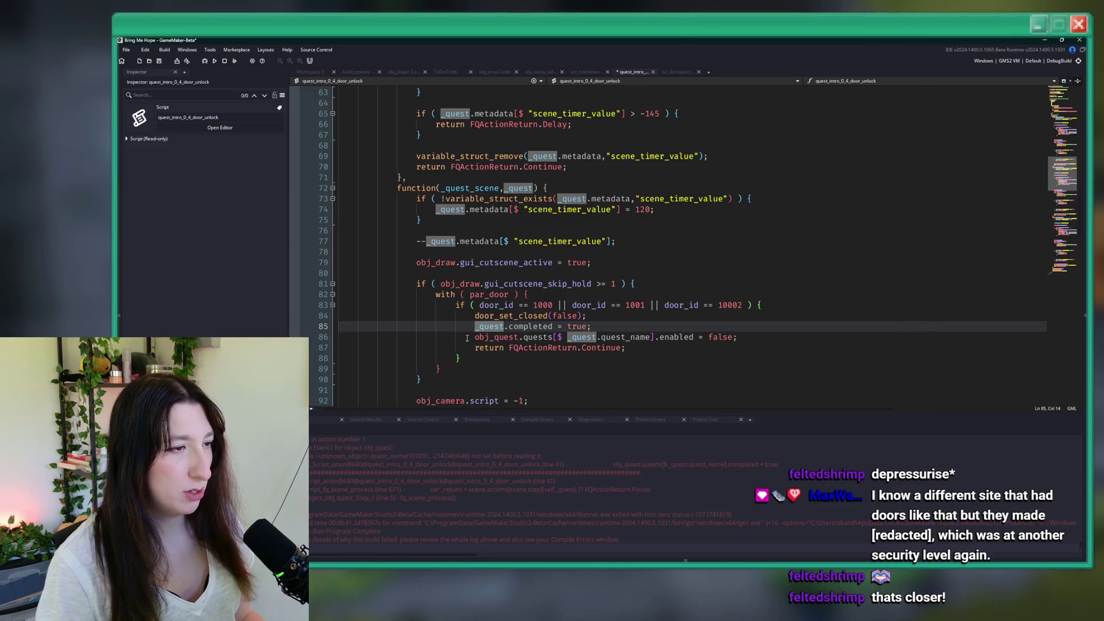
{"action": "mouse_move", "coordinate": [467, 337]}
{"action": "left_mouse_down"}
{"action": "mouse_move", "coordinate": [625, 338]}
{"action": "mouse_move", "coordinate": [500, 328]}
{"action": "left_mouse_up"}
{"action": "key", "text": "ctrl+v"}
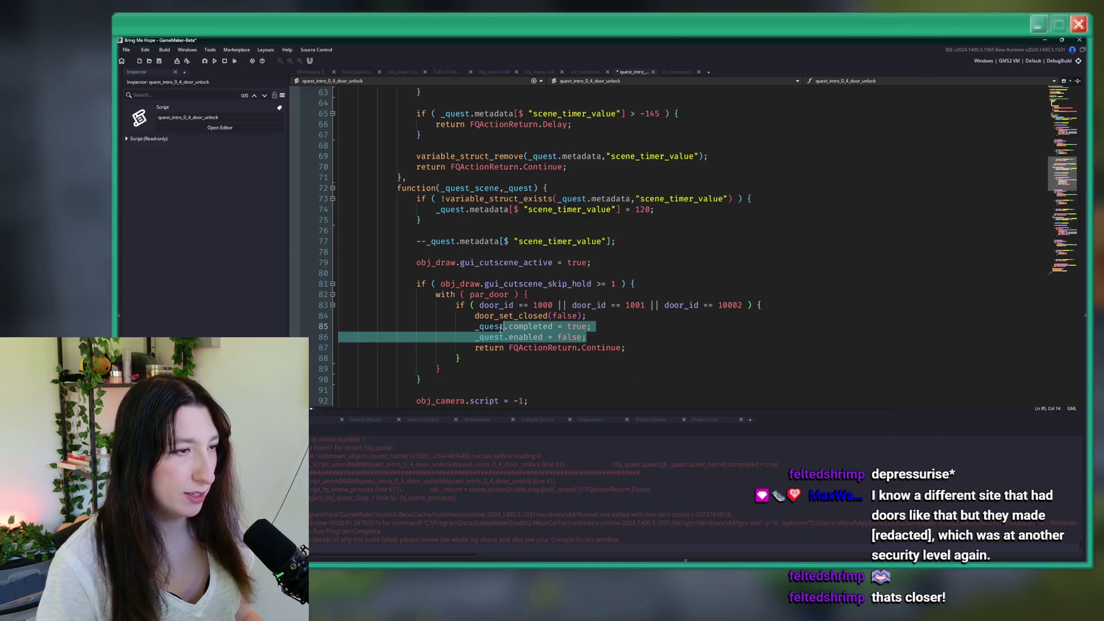
Step: Apply the same _quest fix on lines 129–130 and 41–42, then rebuild with F5
{"action": "scroll", "coordinate": [500, 327], "scroll_direction": "down", "scroll_amount": 15}
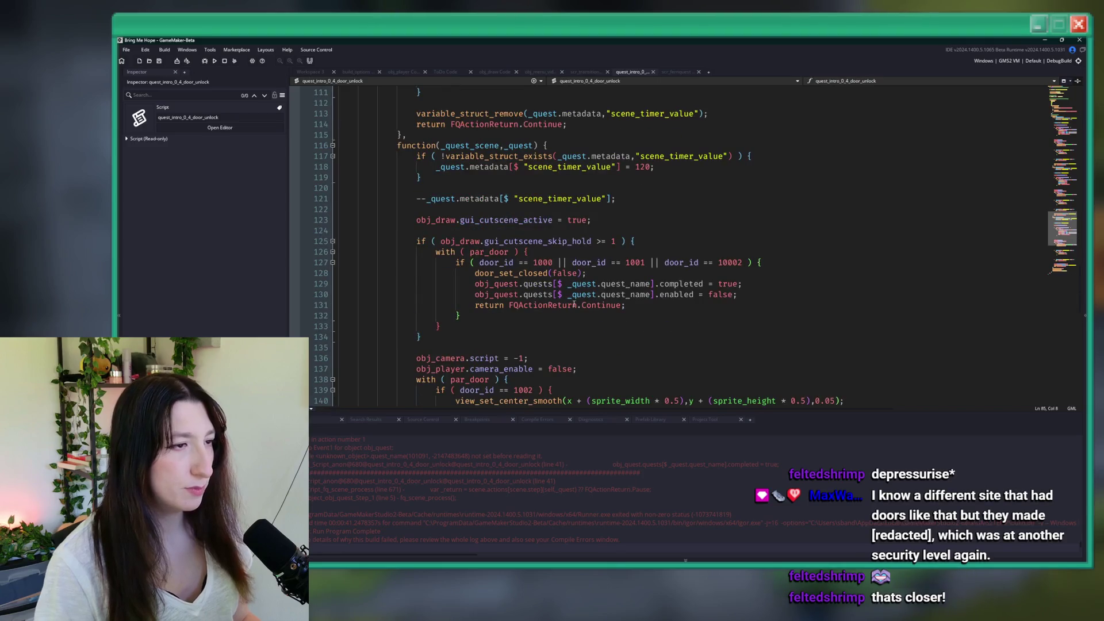
{"action": "left_click_drag", "start_coordinate": [737, 294], "coordinate": [456, 284]}
{"action": "key", "text": "ctrl+v"}
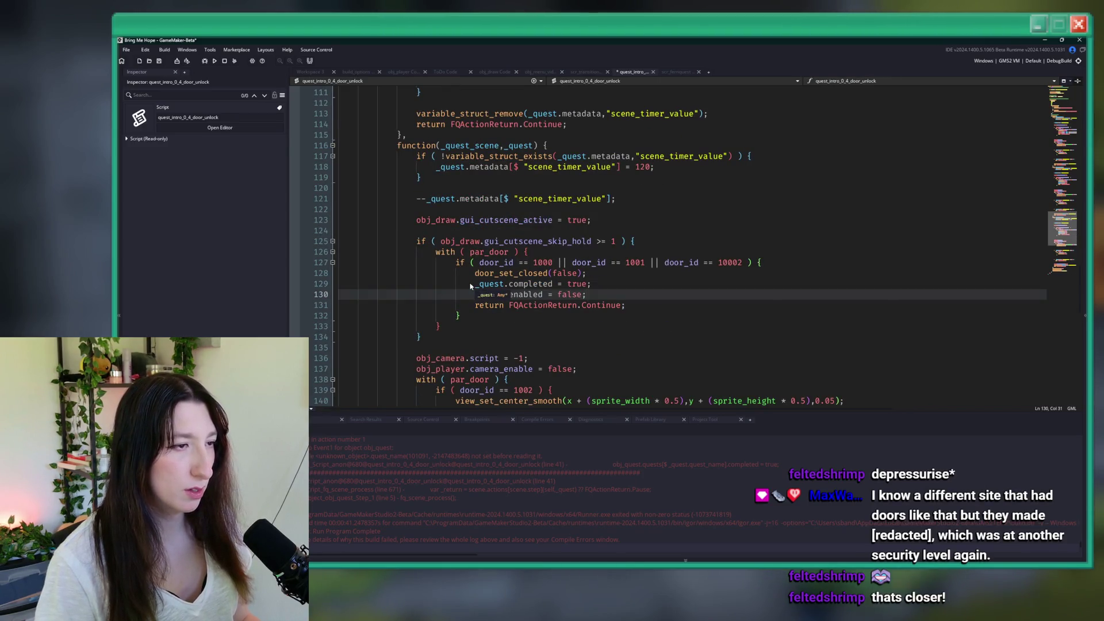
{"action": "scroll", "coordinate": [550, 310], "scroll_direction": "down", "scroll_amount": 6}
{"action": "scroll", "coordinate": [569, 334], "scroll_direction": "down", "scroll_amount": 4}
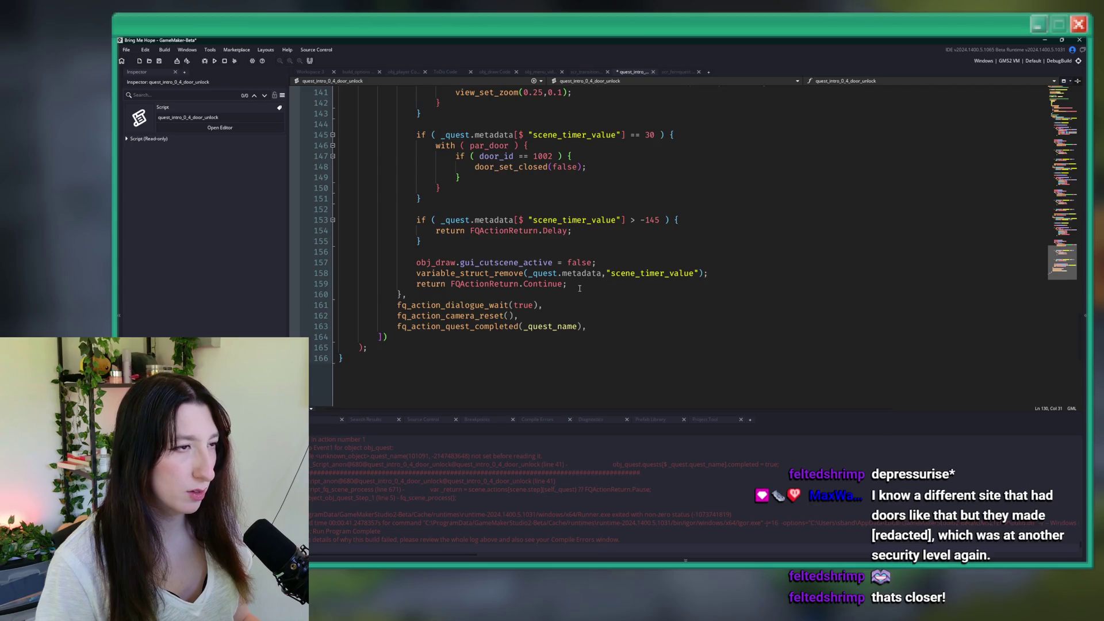
{"action": "scroll", "coordinate": [580, 288], "scroll_direction": "up", "scroll_amount": 20}
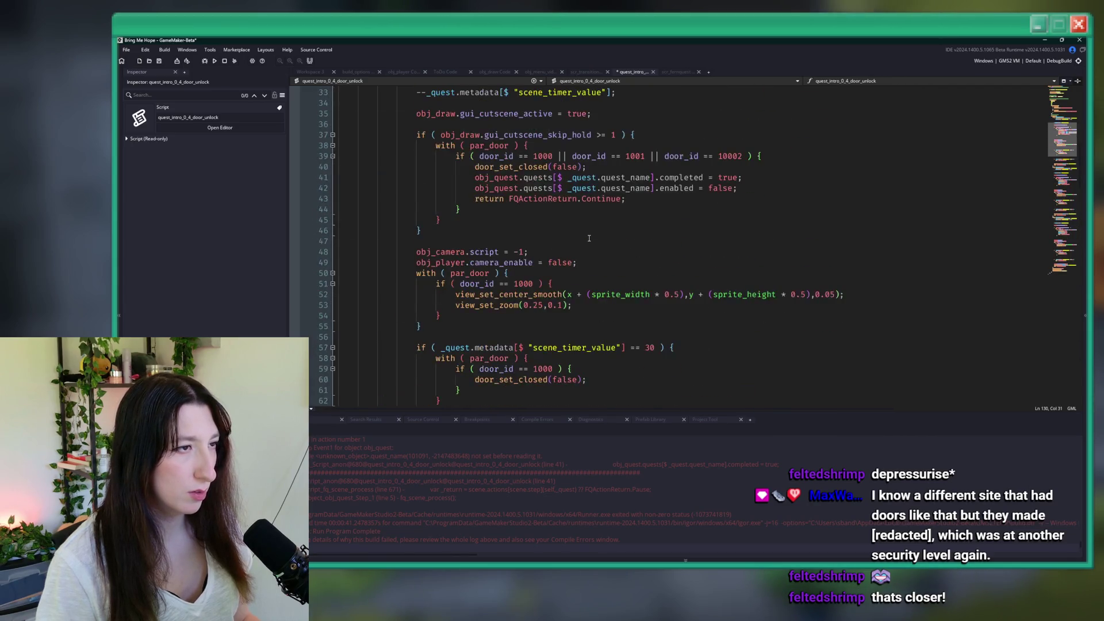
{"action": "scroll", "coordinate": [588, 238], "scroll_direction": "up", "scroll_amount": 2}
{"action": "left_click_drag", "start_coordinate": [737, 252], "coordinate": [474, 241]}
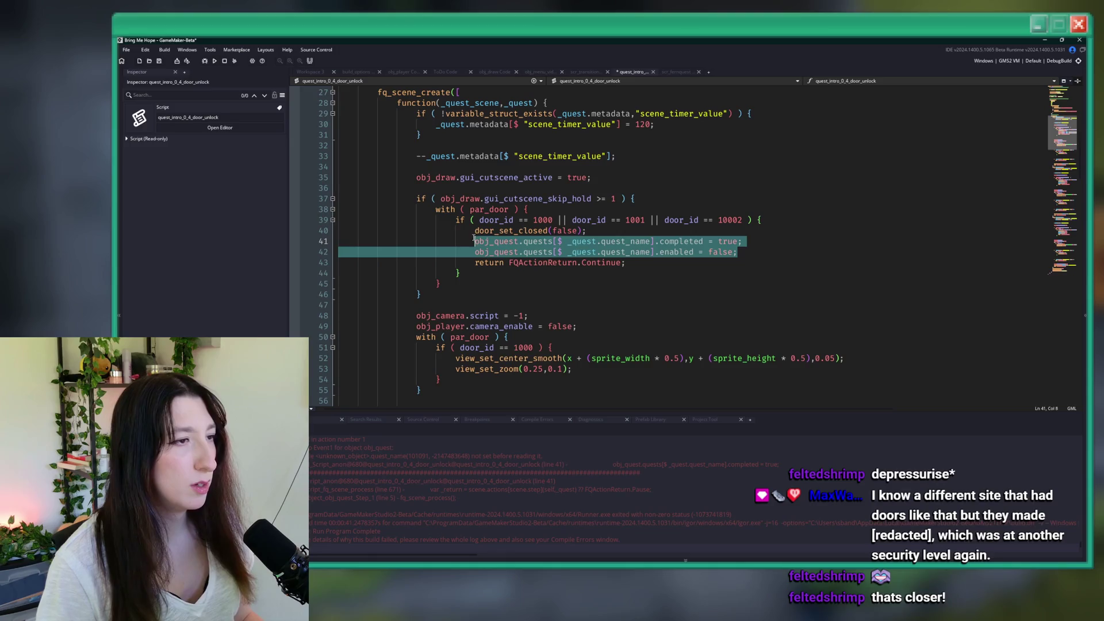
{"action": "type", "text": "_quest.completed = true; \t\t\t\t\t\t\t_quest.enabled = false;"}
{"action": "key", "text": "F5"}
{"action": "left_click", "coordinate": [631, 229]}
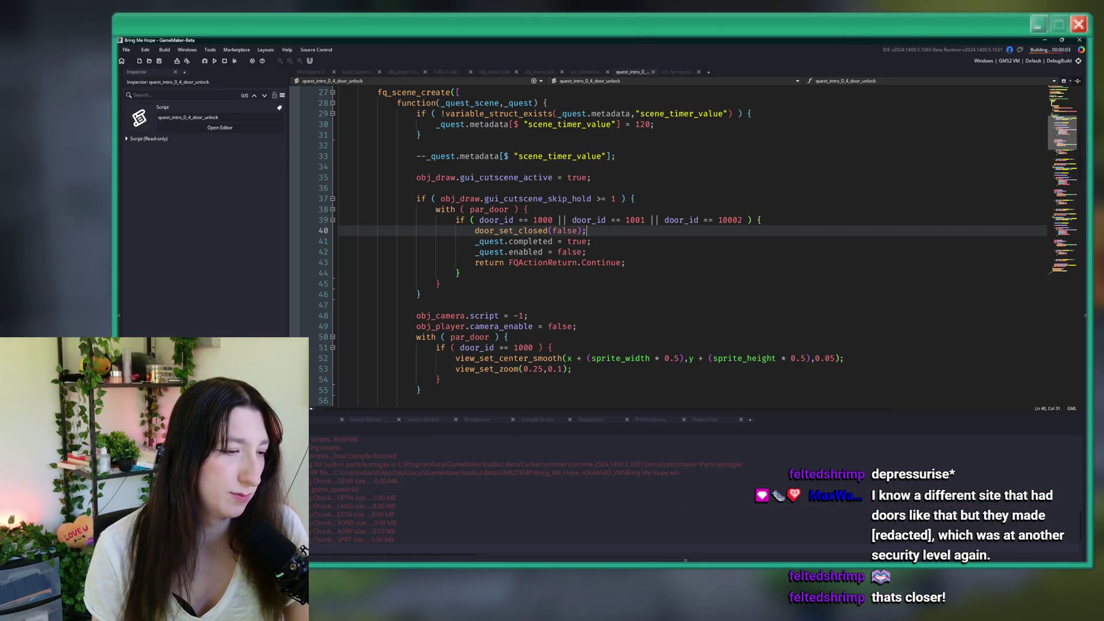
{"action": "key", "text": "super"}
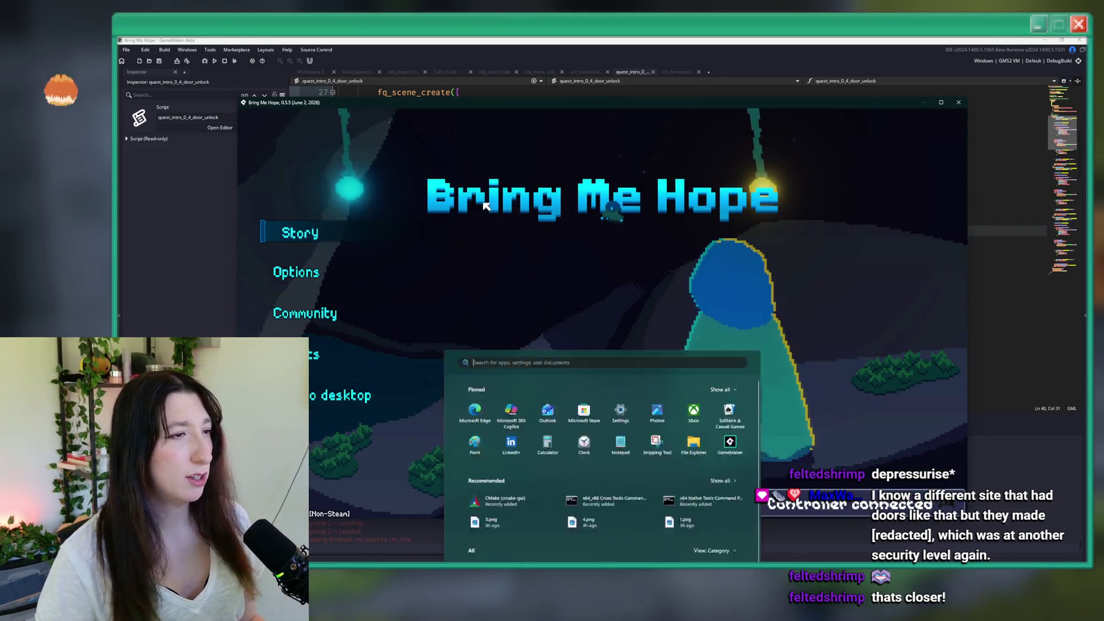
{"action": "left_click", "coordinate": [340, 233]}
{"action": "left_click", "coordinate": [340, 232]}
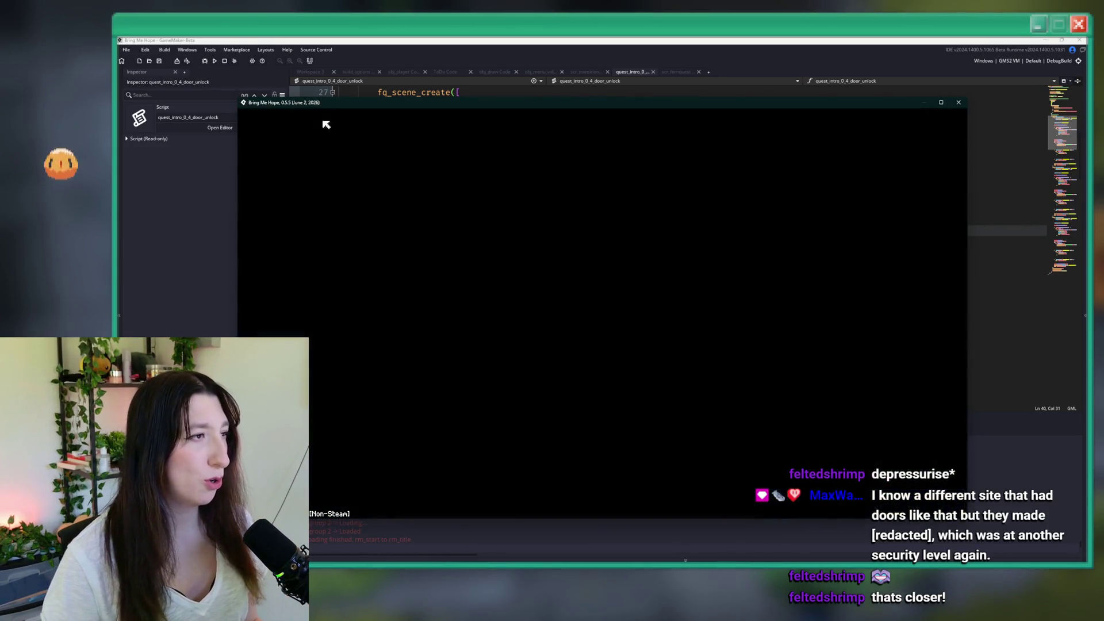
{"action": "double_click", "coordinate": [345, 104]}
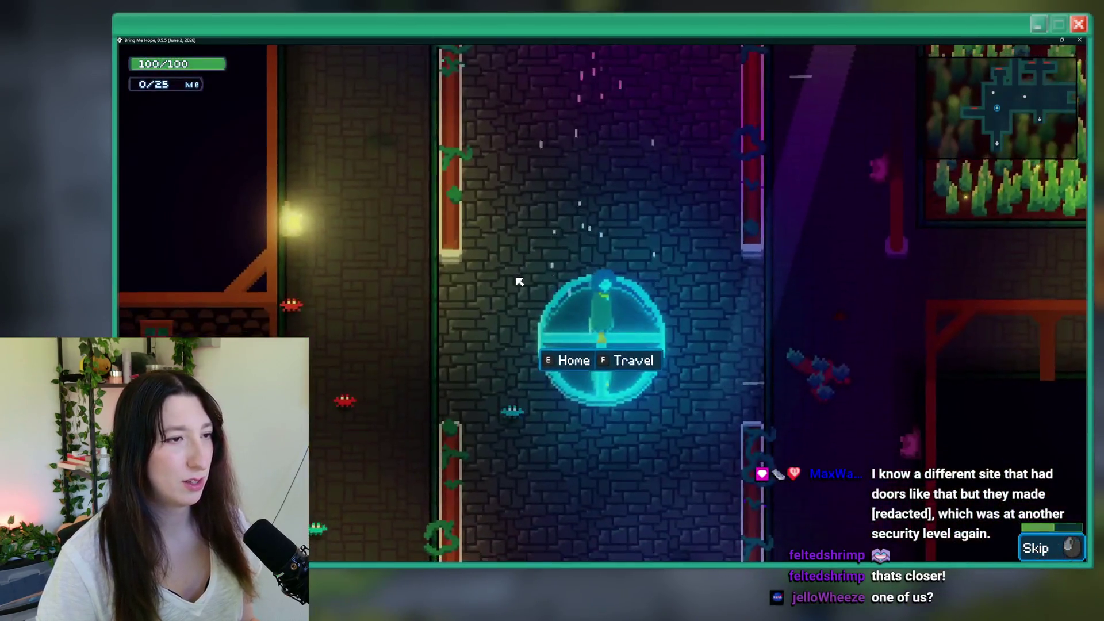
{"action": "key", "text": "d"}
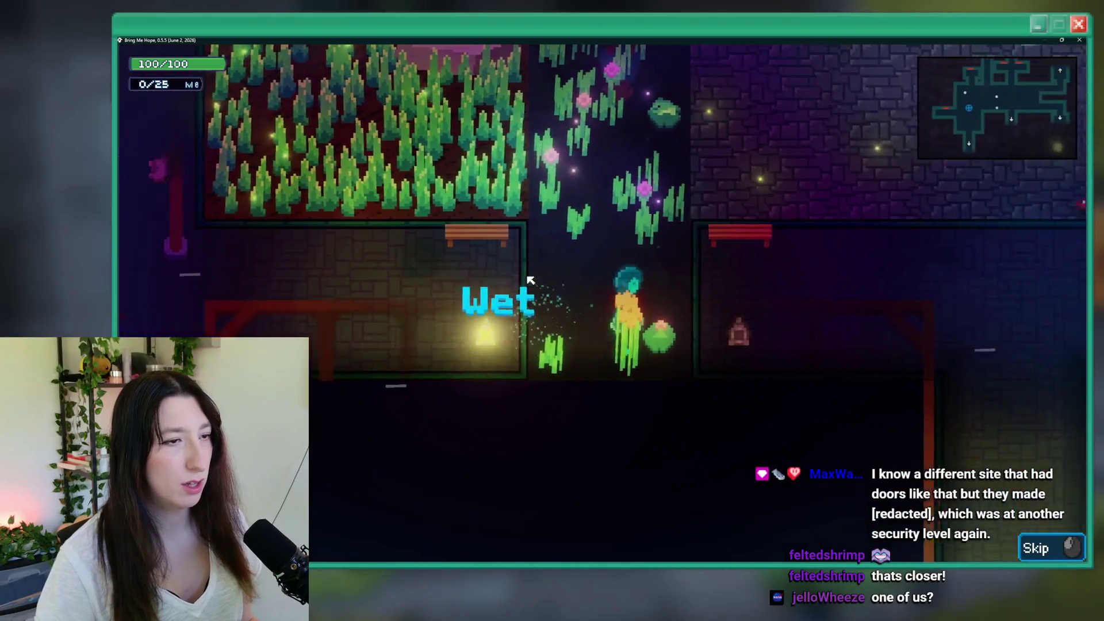
{"action": "key", "text": "s"}
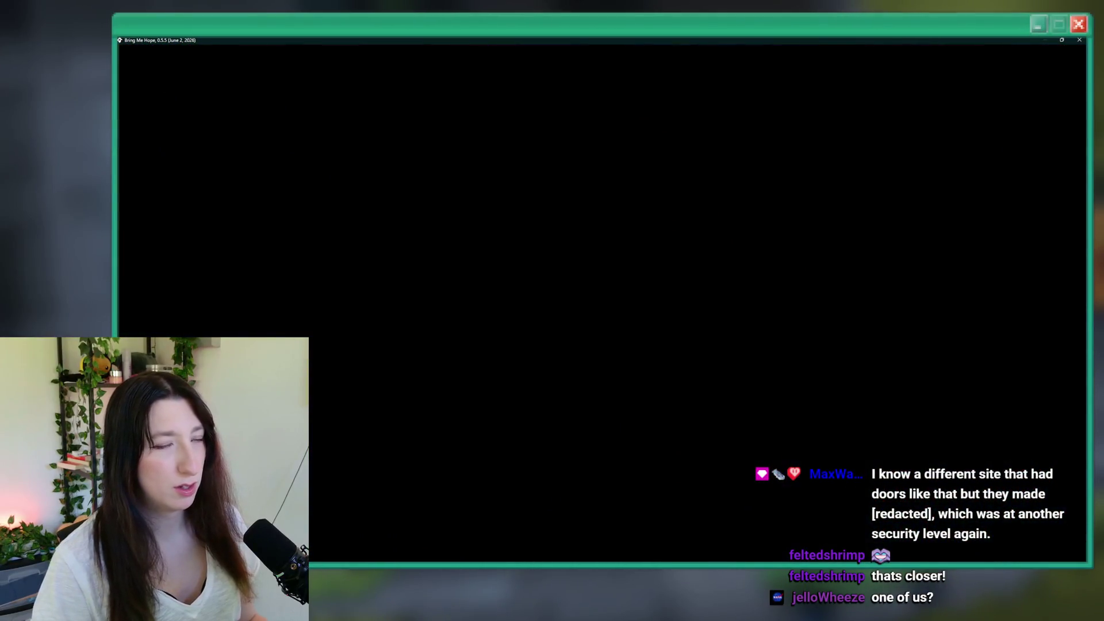
{"action": "key", "text": "Escape"}
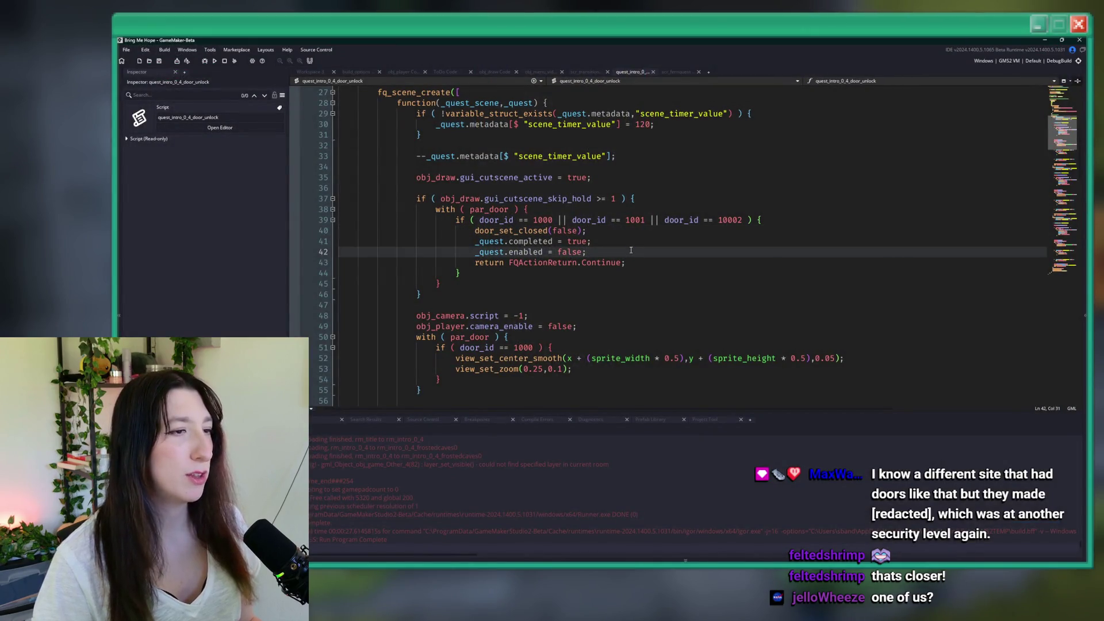
Step: Add obj_draw.gui_cutscene_active = false; as line 43 in the first skip-hold block
{"action": "left_click_drag", "start_coordinate": [554, 178], "coordinate": [431, 178]}
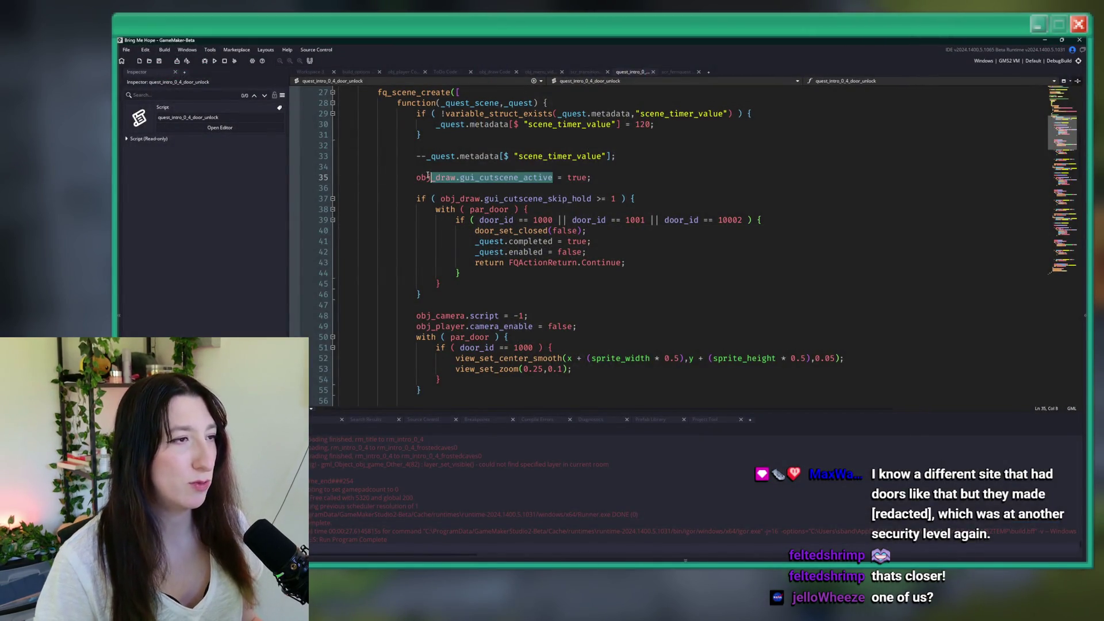
{"action": "left_click", "coordinate": [600, 251]}
{"action": "key", "text": "Return"}
{"action": "type", "text": "obj_draw.gui_cutscene_active ="}
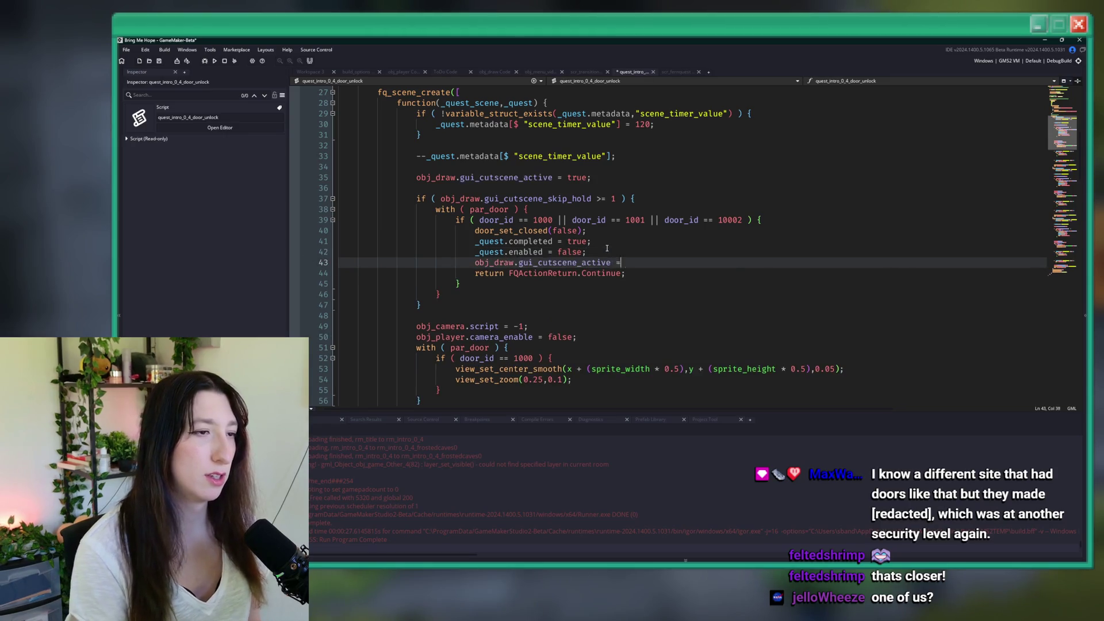
{"action": "type", "text": " false;"}
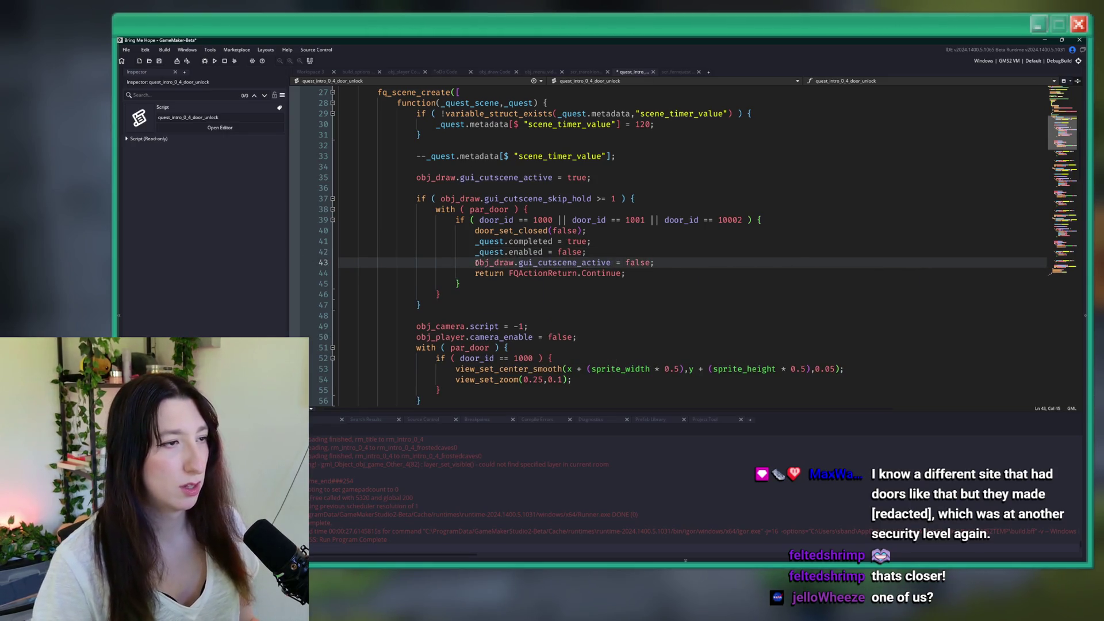
{"action": "left_click_drag", "start_coordinate": [476, 263], "coordinate": [626, 263]}
Step: Add the cutscene-off line at lines 88 and 133 in the other blocks, then run with F5
{"action": "scroll", "coordinate": [674, 268], "scroll_direction": "down", "scroll_amount": 10}
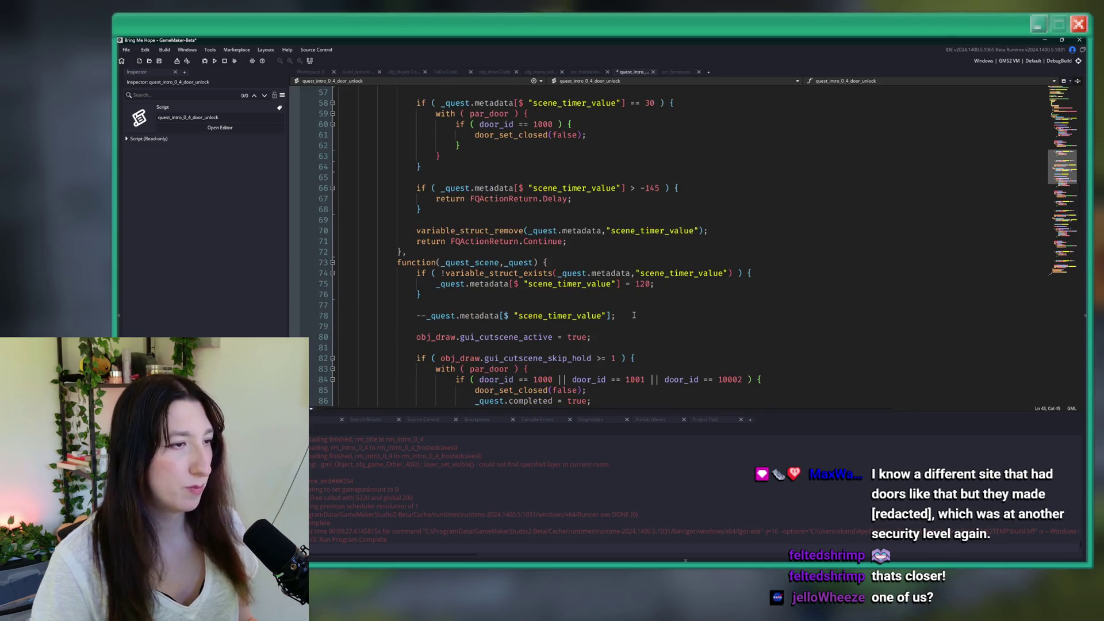
{"action": "scroll", "coordinate": [622, 372], "scroll_direction": "down", "scroll_amount": 6}
{"action": "left_click", "coordinate": [633, 216]}
{"action": "key", "text": "Return"}
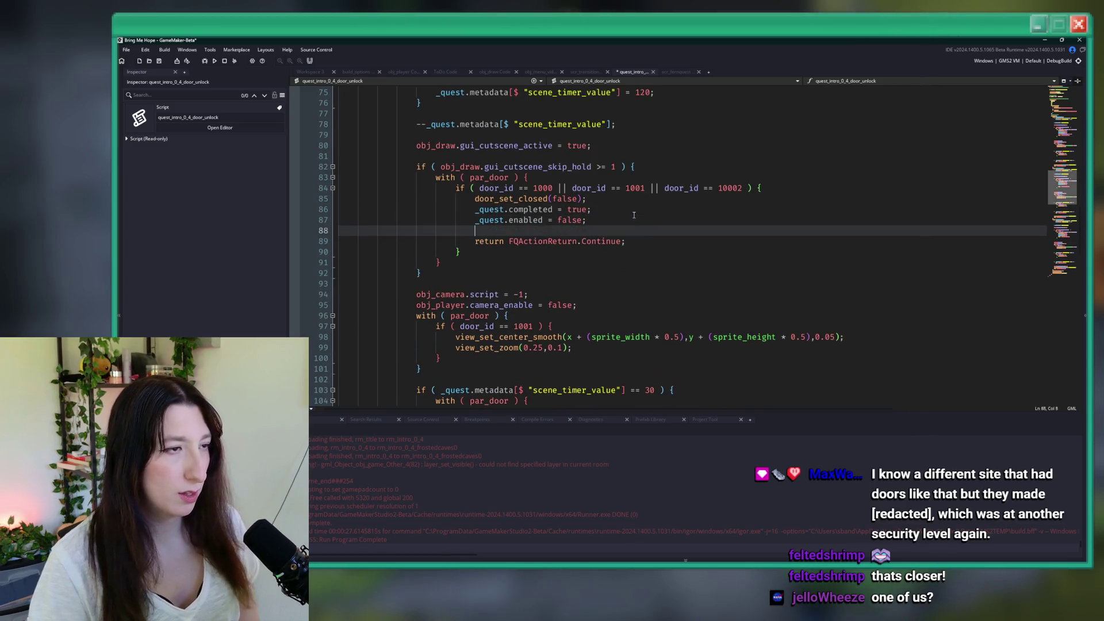
{"action": "scroll", "coordinate": [634, 220], "scroll_direction": "down", "scroll_amount": 10}
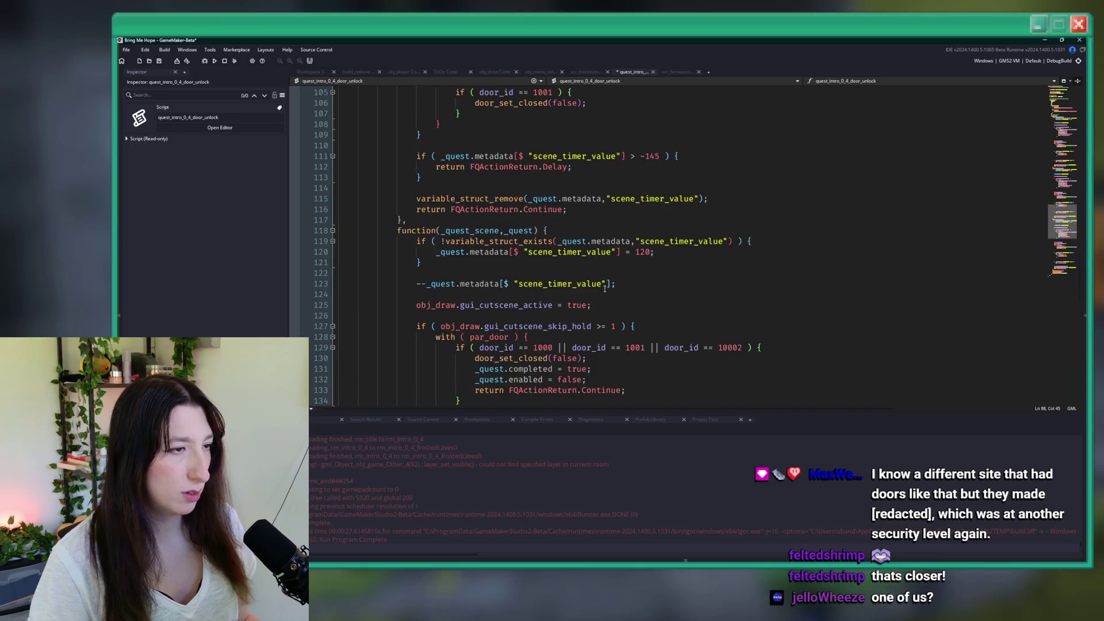
{"action": "left_click", "coordinate": [599, 371]}
{"action": "key", "text": "Down"}
{"action": "key", "text": "Return"}
{"action": "type", "text": "obj_draw.gui_cutscene_active = false;"}
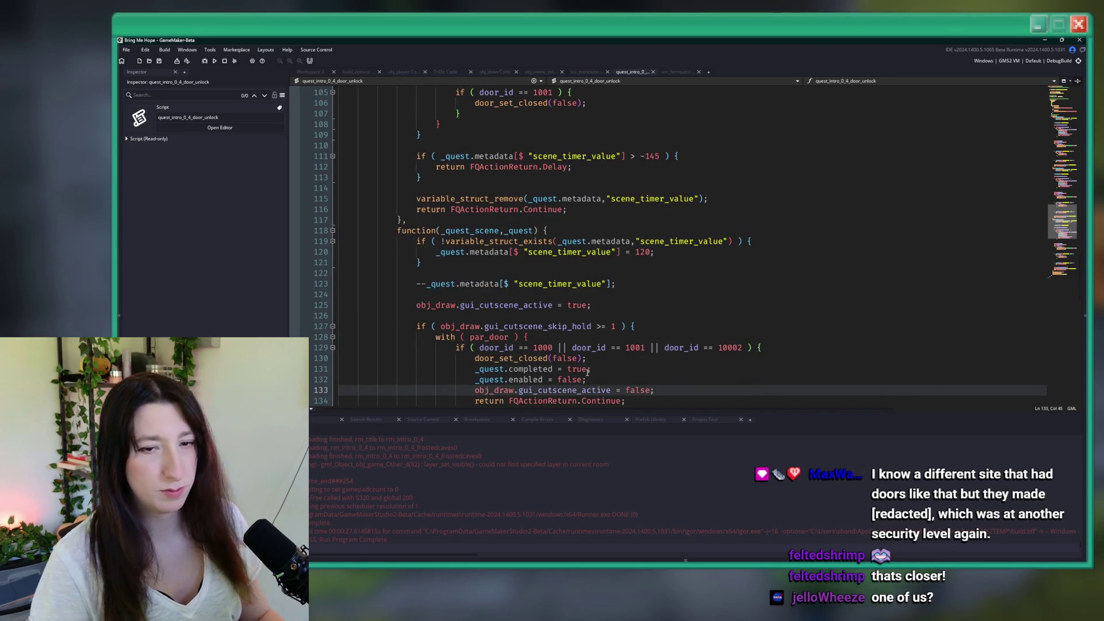
{"action": "key", "text": "F5"}
{"action": "scroll", "coordinate": [552, 297], "scroll_direction": "up", "scroll_amount": 12}
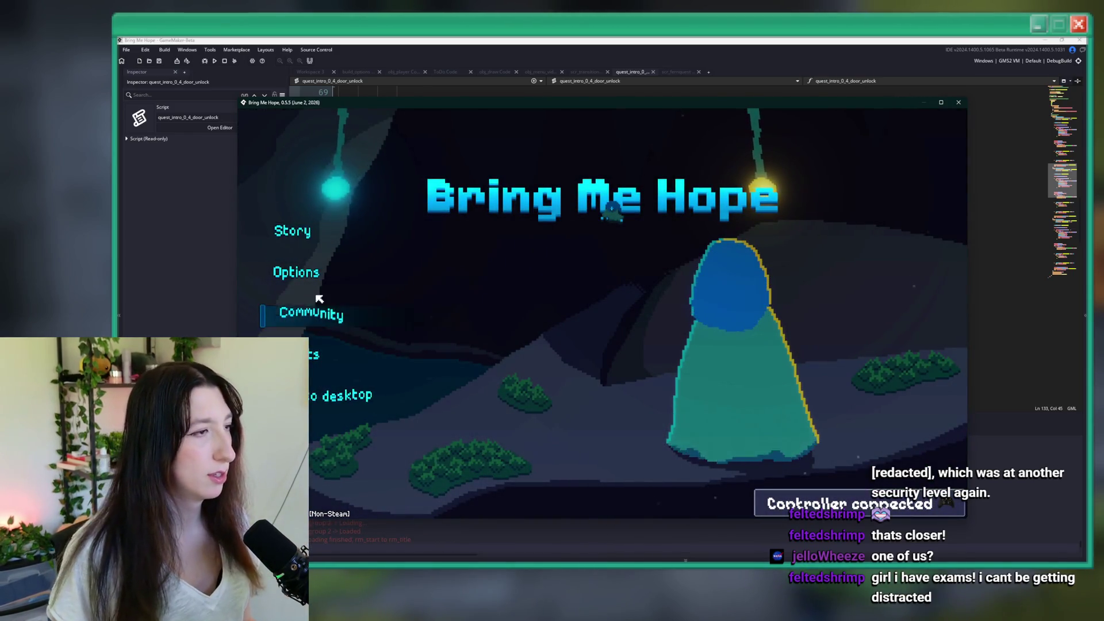
Step: Start Story, skip the intro, and walk with W, D and S through Sea Cave City rooms
{"action": "left_click", "coordinate": [301, 228]}
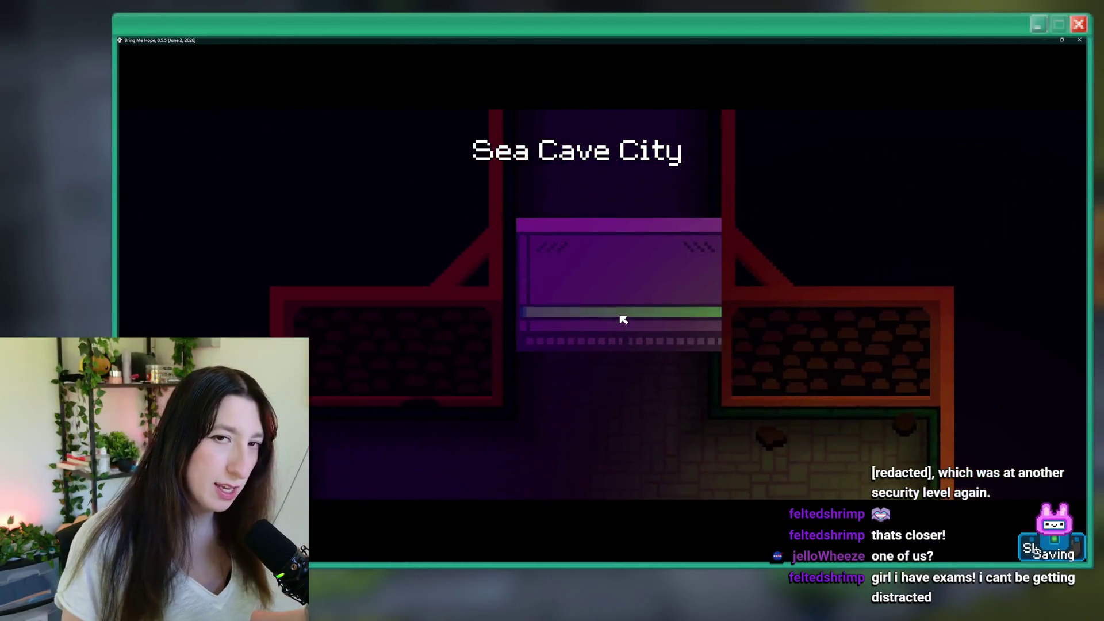
{"action": "left_click", "coordinate": [623, 319]}
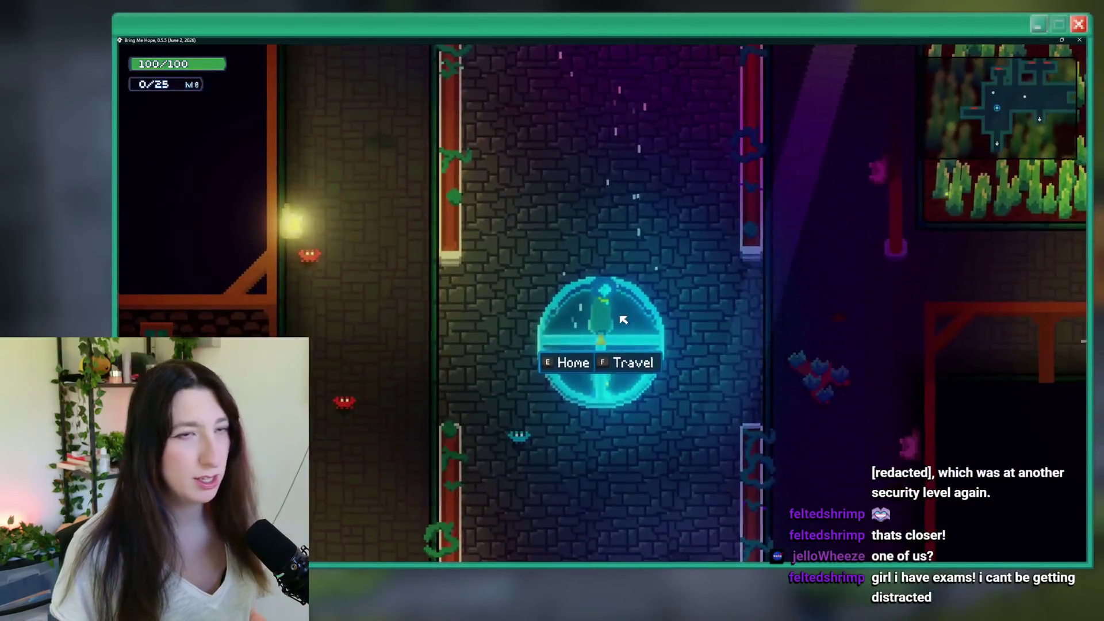
{"action": "key", "text": "w"}
{"action": "key", "text": "d"}
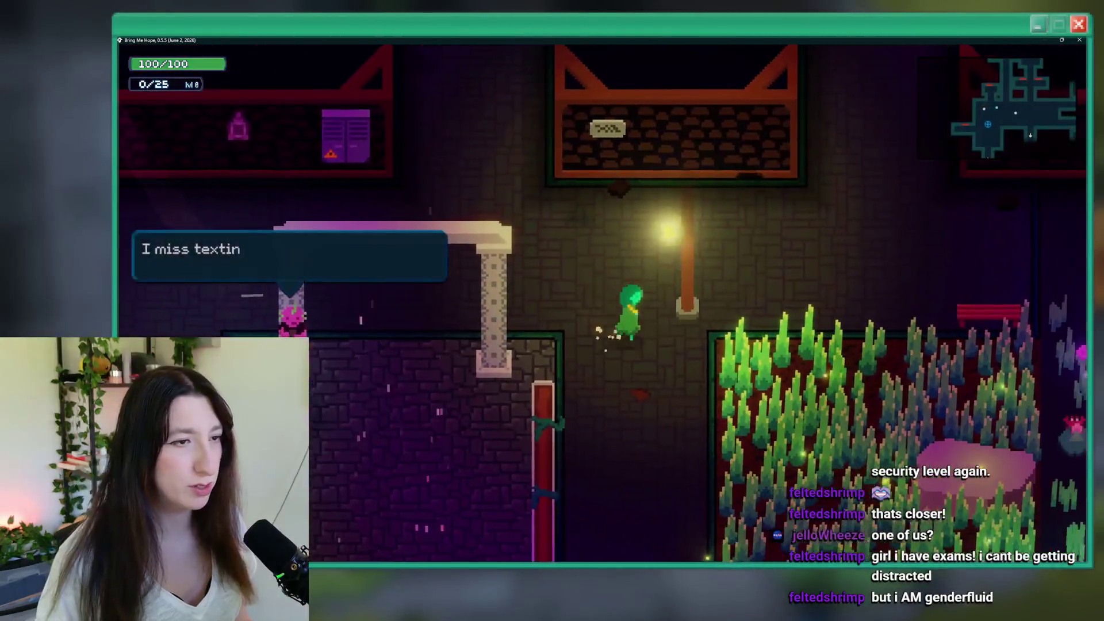
{"action": "key", "text": "s"}
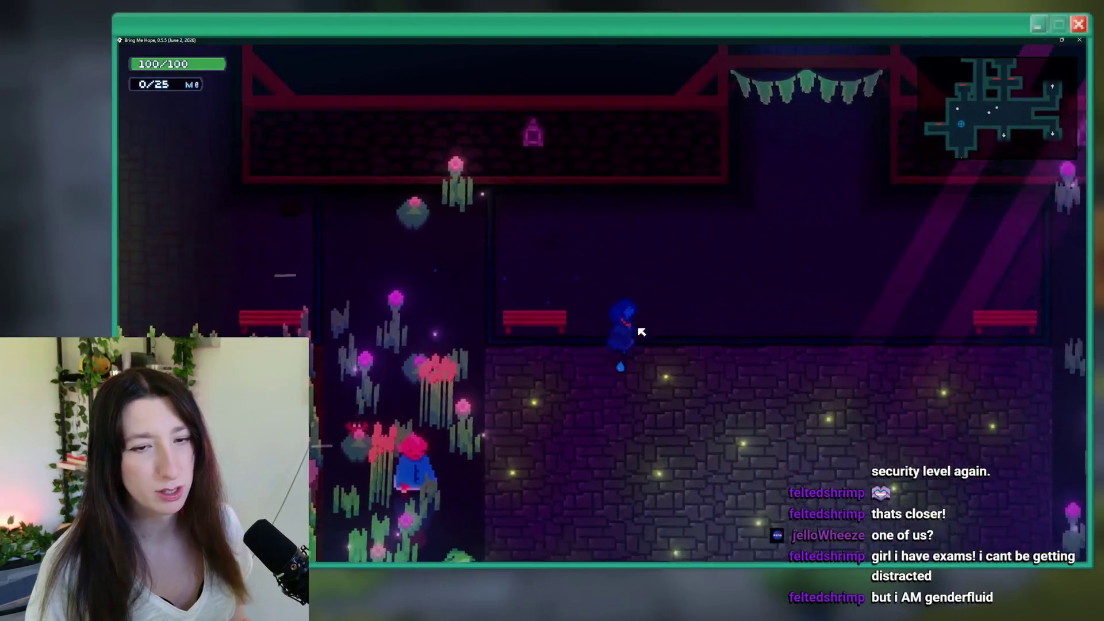
{"action": "key", "text": "s"}
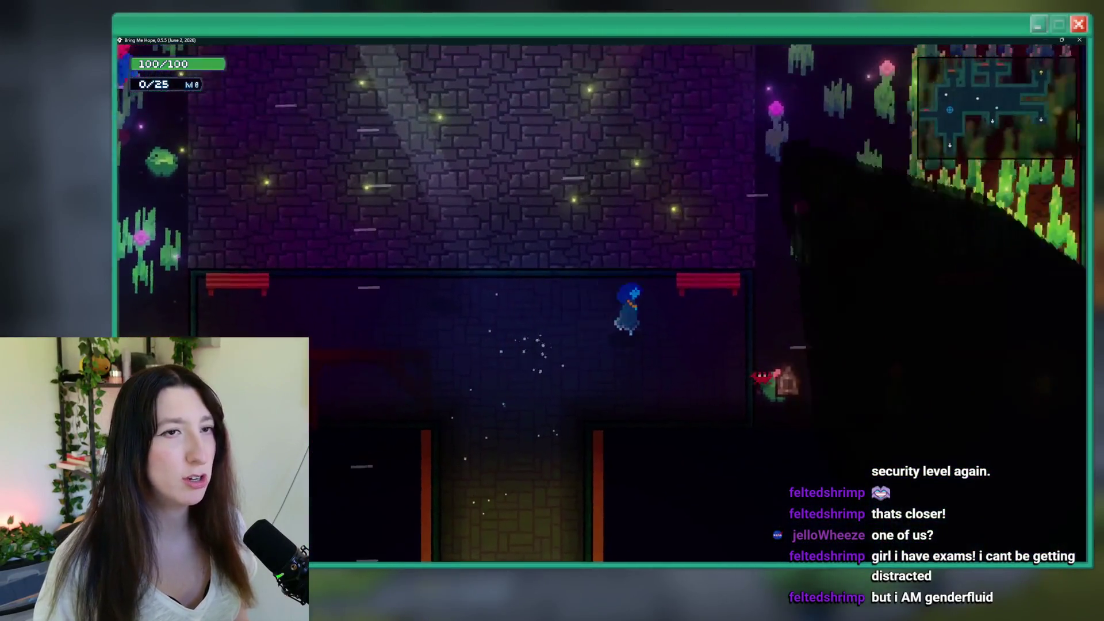
{"action": "key", "text": "d"}
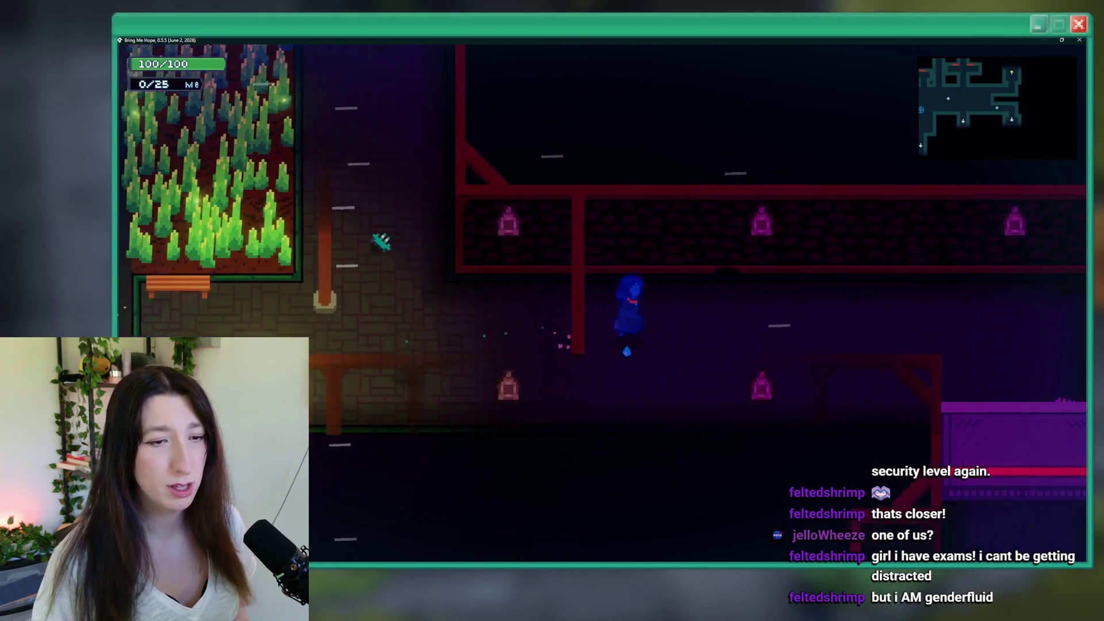
{"action": "key", "text": "w"}
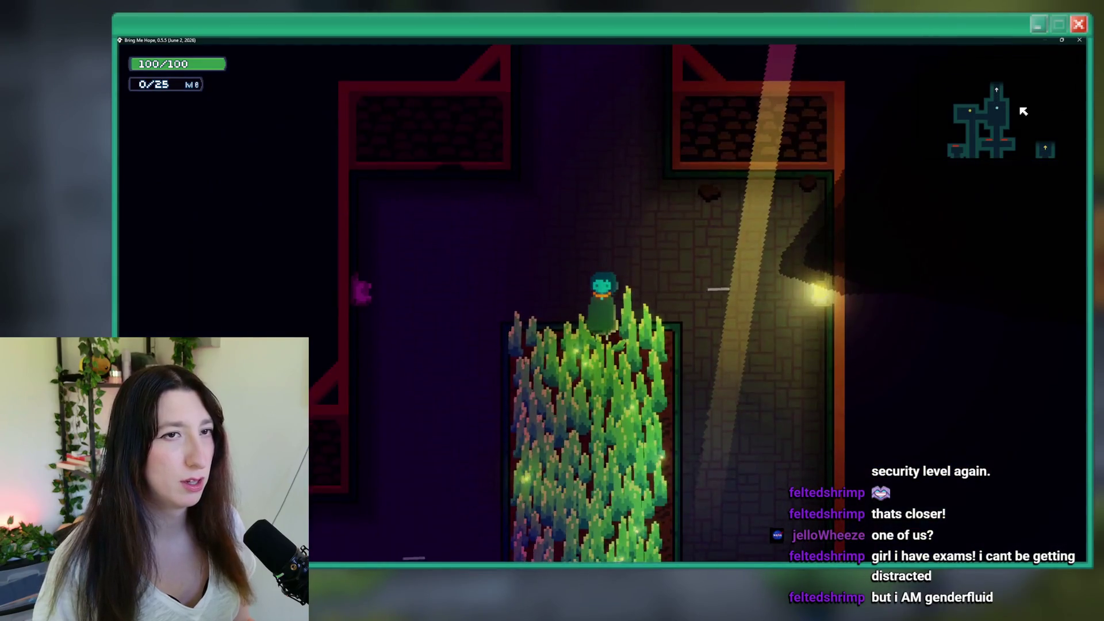
Step: Close the game and cut the quest-completion lines from below door_set_closed
{"action": "left_click", "coordinate": [1079, 39]}
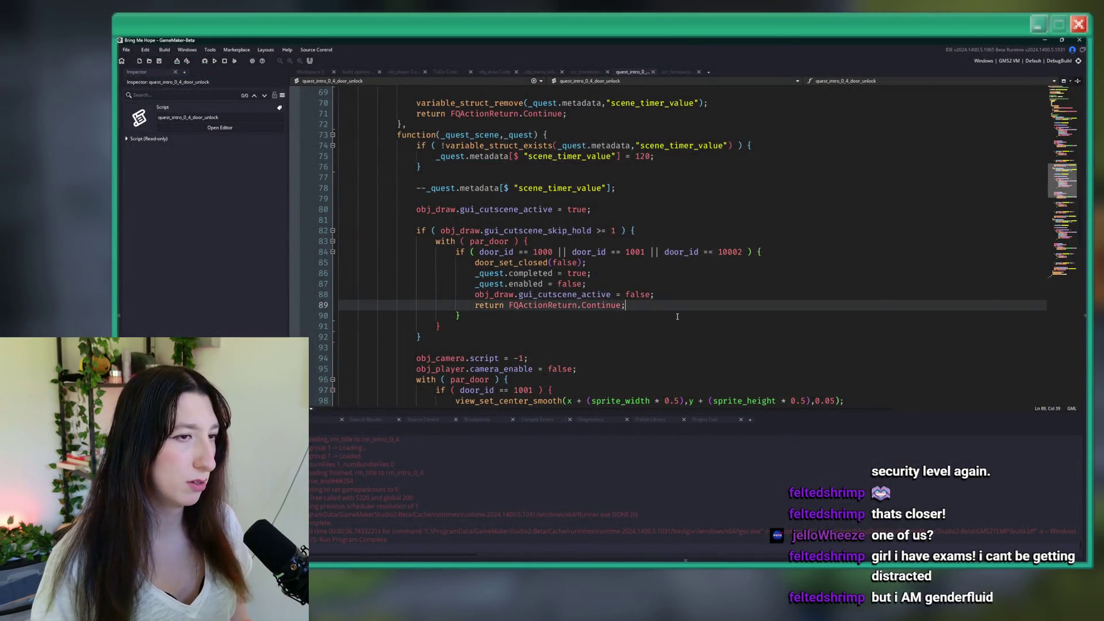
{"action": "scroll", "coordinate": [671, 299], "scroll_direction": "up", "scroll_amount": 5}
{"action": "scroll", "coordinate": [671, 300], "scroll_direction": "down", "scroll_amount": 8}
{"action": "scroll", "coordinate": [671, 299], "scroll_direction": "down", "scroll_amount": 8}
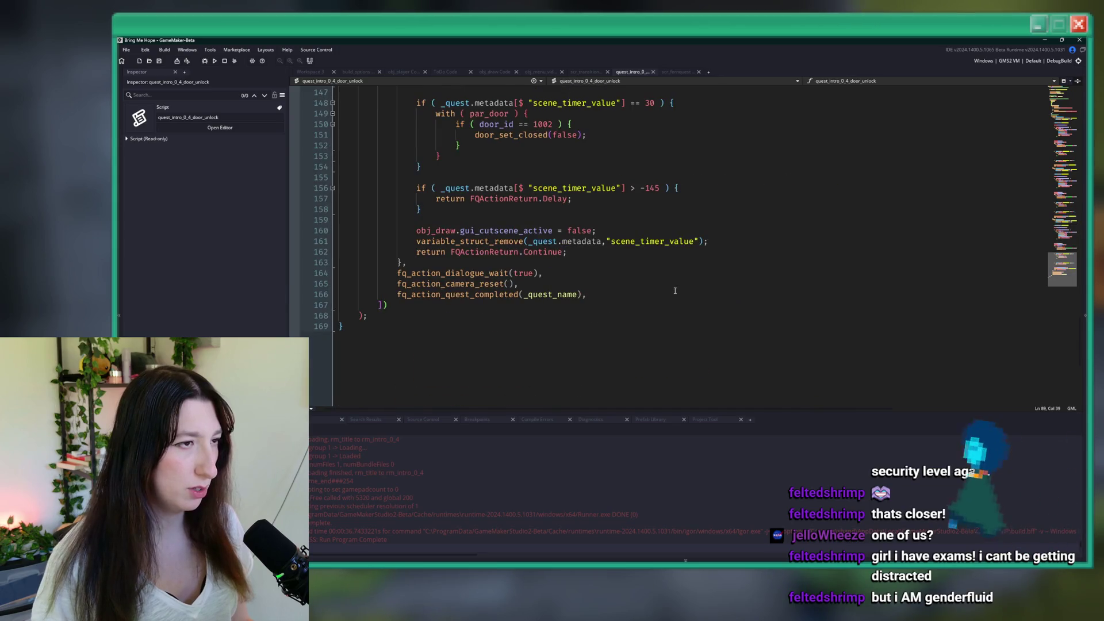
{"action": "scroll", "coordinate": [630, 236], "scroll_direction": "up", "scroll_amount": 2}
{"action": "scroll", "coordinate": [630, 236], "scroll_direction": "up", "scroll_amount": 15}
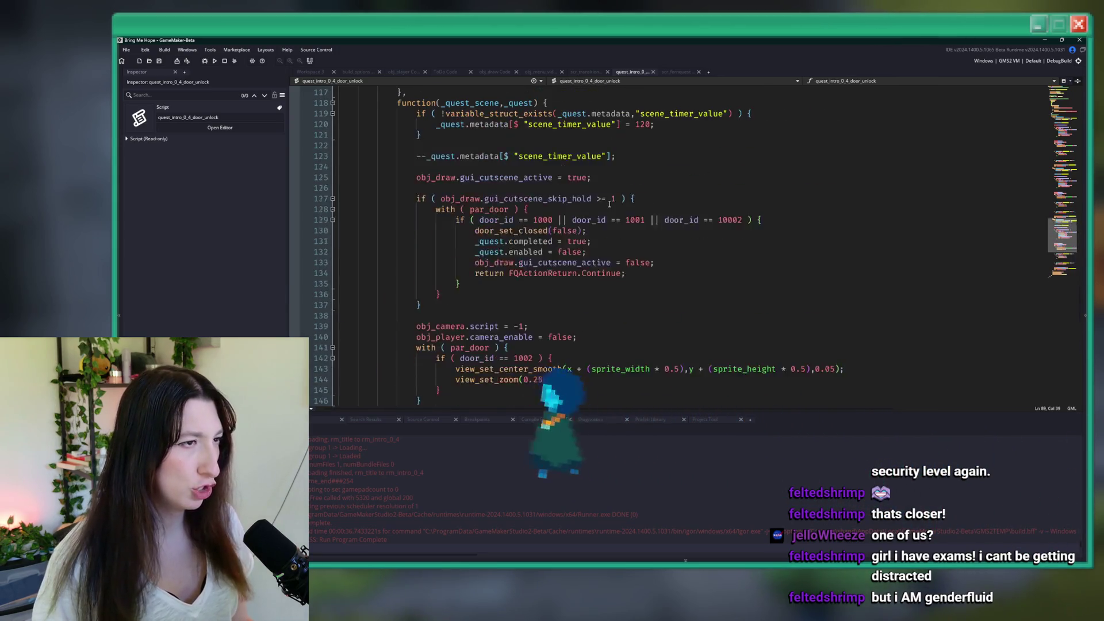
{"action": "scroll", "coordinate": [605, 200], "scroll_direction": "up", "scroll_amount": 2}
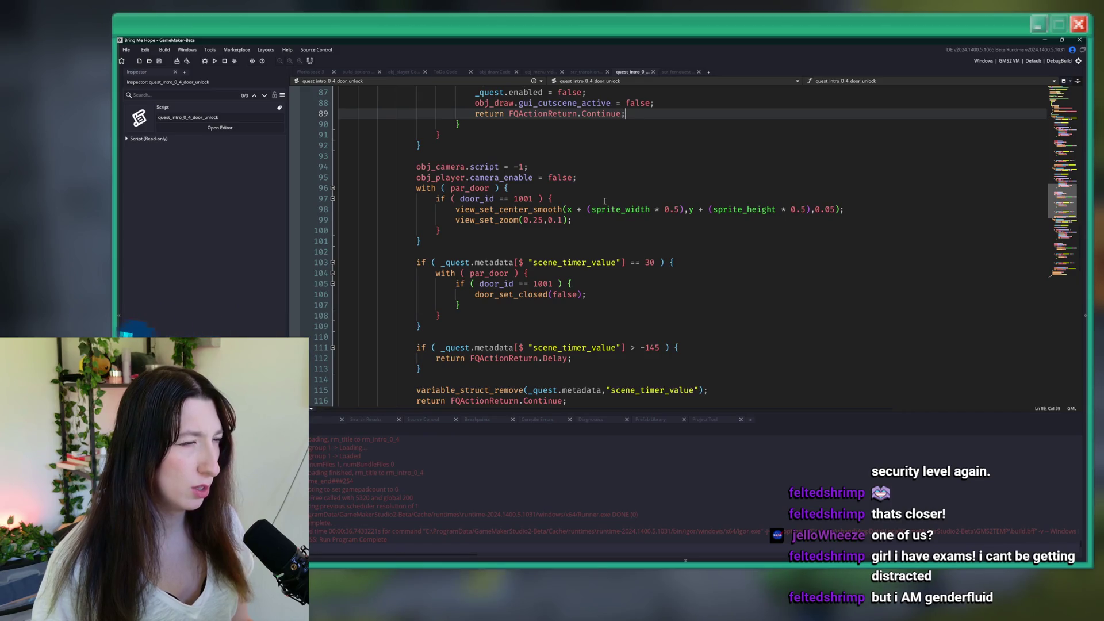
{"action": "scroll", "coordinate": [604, 200], "scroll_direction": "up", "scroll_amount": 4}
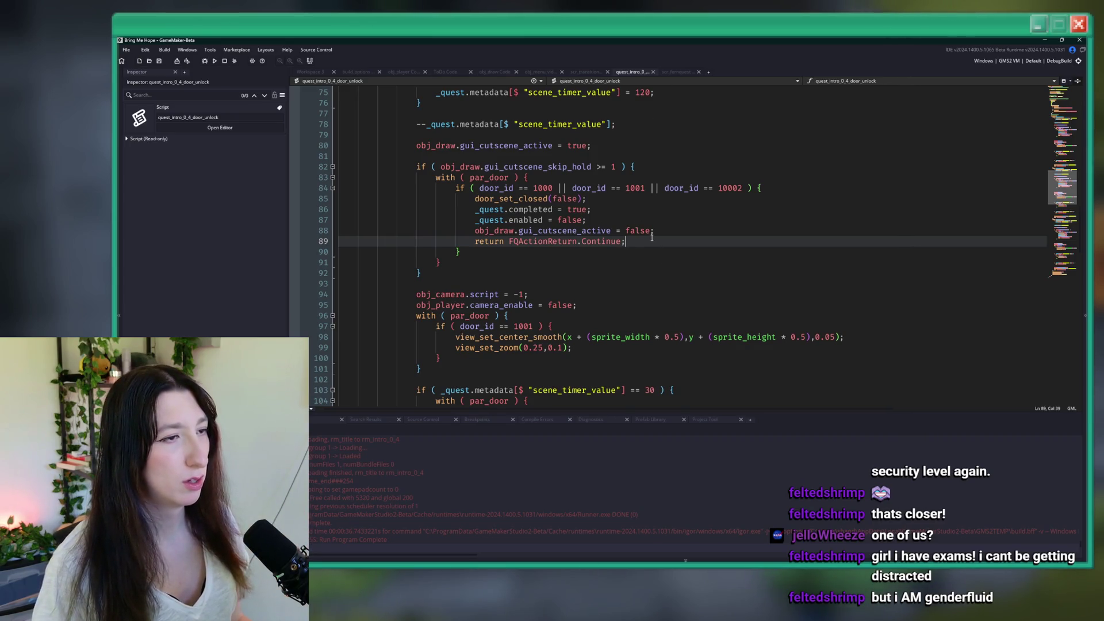
{"action": "left_click_drag", "start_coordinate": [651, 237], "coordinate": [476, 199]}
{"action": "left_click_drag", "start_coordinate": [625, 244], "coordinate": [475, 231]}
{"action": "left_click_drag", "start_coordinate": [633, 243], "coordinate": [458, 211]}
{"action": "key", "text": "ctrl+c"}
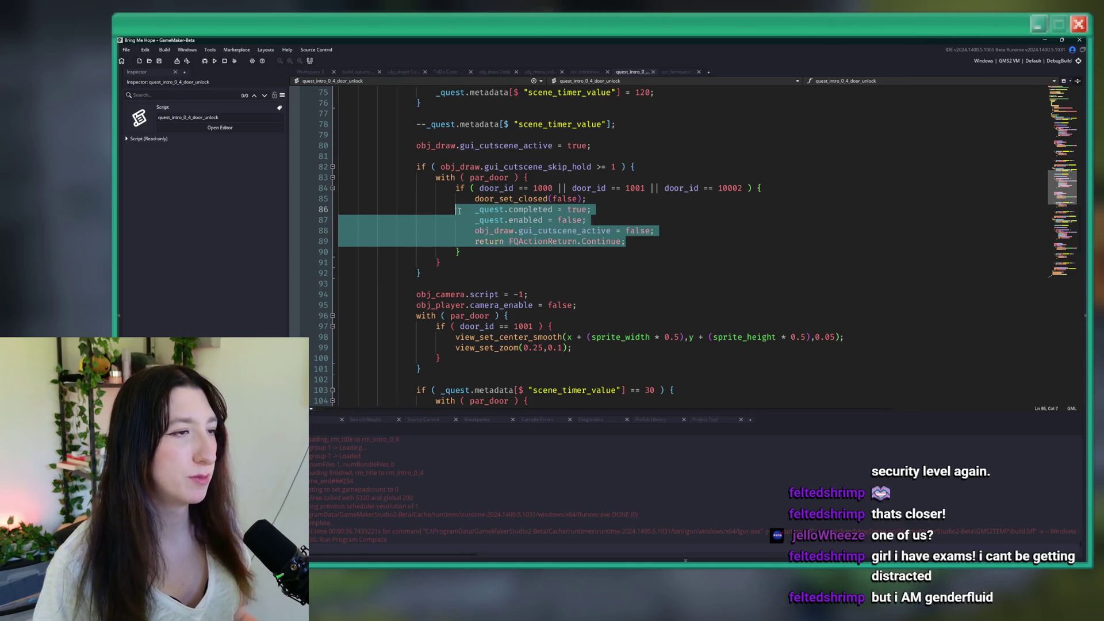
{"action": "mouse_move", "coordinate": [619, 241]}
{"action": "left_mouse_down"}
{"action": "mouse_move", "coordinate": [488, 224]}
{"action": "mouse_move", "coordinate": [589, 199]}
{"action": "left_mouse_up"}
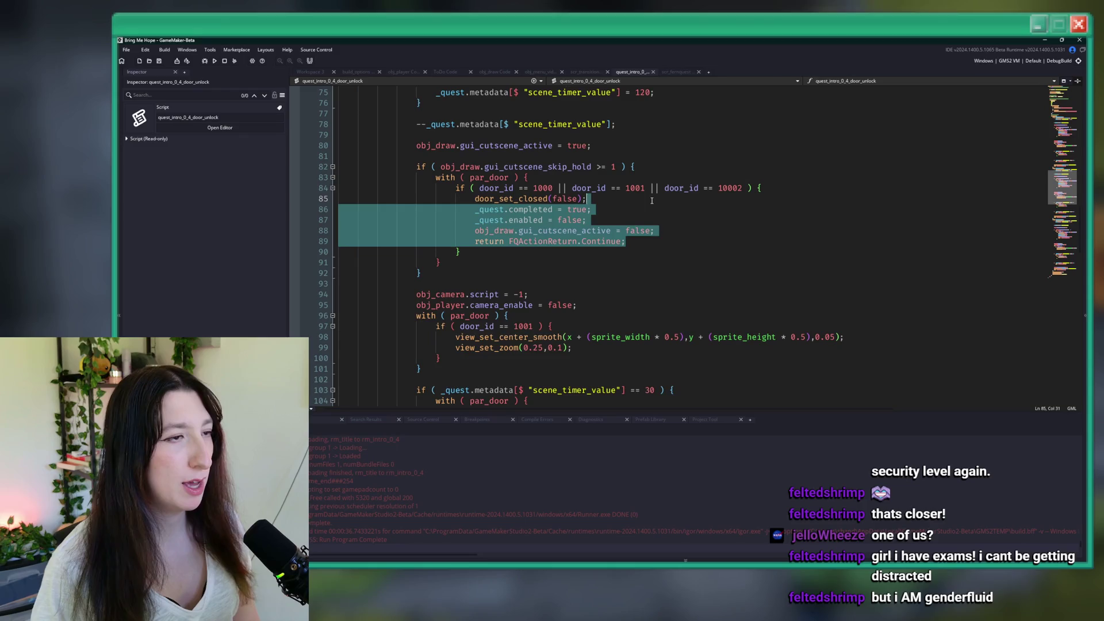
{"action": "key", "text": "Delete"}
Step: Paste the quest-completion lines after the with(par_door) loop and fix their indentation
{"action": "left_click", "coordinate": [524, 230]}
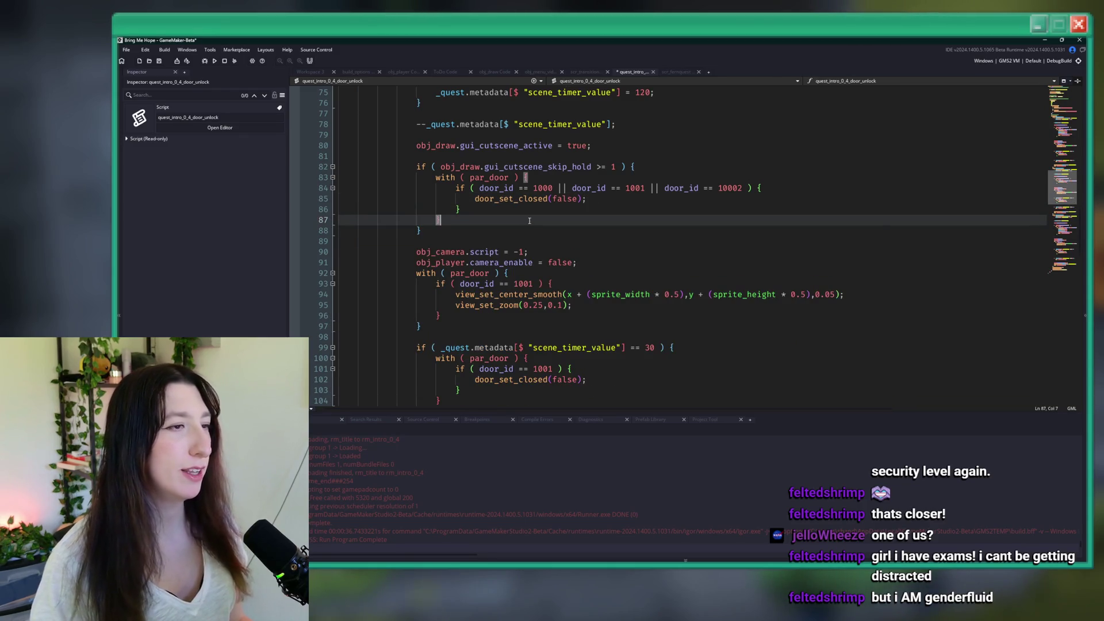
{"action": "key", "text": "ctrl+v"}
{"action": "mouse_move", "coordinate": [503, 274]}
{"action": "left_mouse_down"}
{"action": "mouse_move", "coordinate": [494, 242]}
{"action": "mouse_move", "coordinate": [493, 252]}
{"action": "left_mouse_up"}
{"action": "key", "text": "ctrl+space"}
{"action": "key", "text": "Return"}
{"action": "key", "text": "shift+Tab"}
{"action": "left_click", "coordinate": [438, 281]}
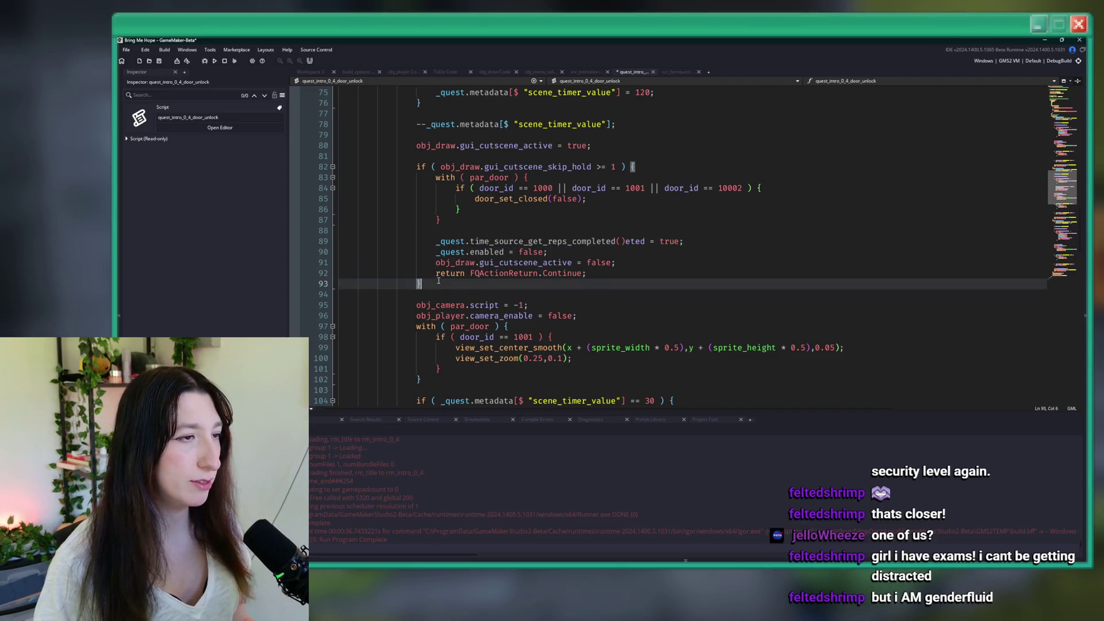
{"action": "key", "text": "ctrl+z"}
{"action": "key", "text": "ctrl+z"}
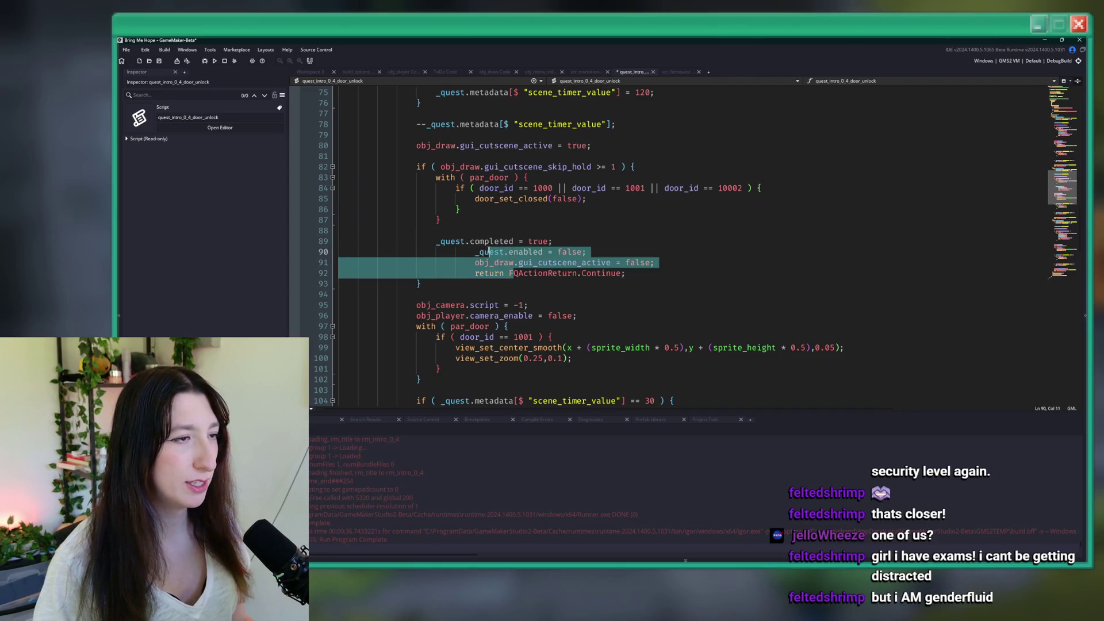
{"action": "left_click", "coordinate": [438, 283]}
{"action": "left_click_drag", "start_coordinate": [483, 274], "coordinate": [470, 252]}
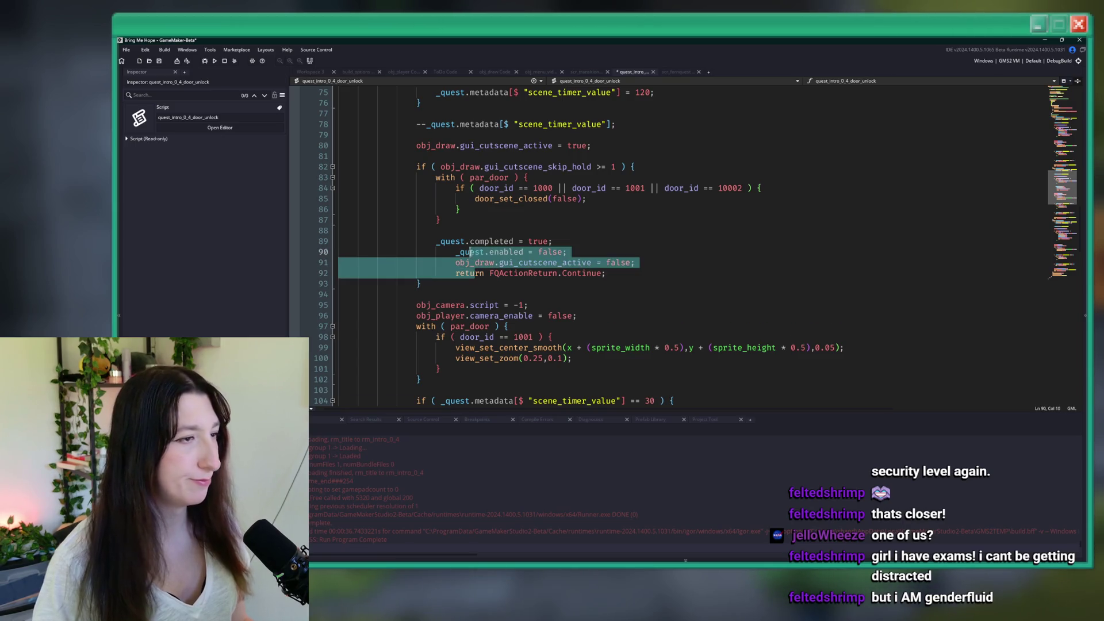
Step: Replace the second scene's skip-hold block with the corrected block
{"action": "left_click_drag", "start_coordinate": [422, 283], "coordinate": [416, 167]}
{"action": "key", "text": "ctrl+c"}
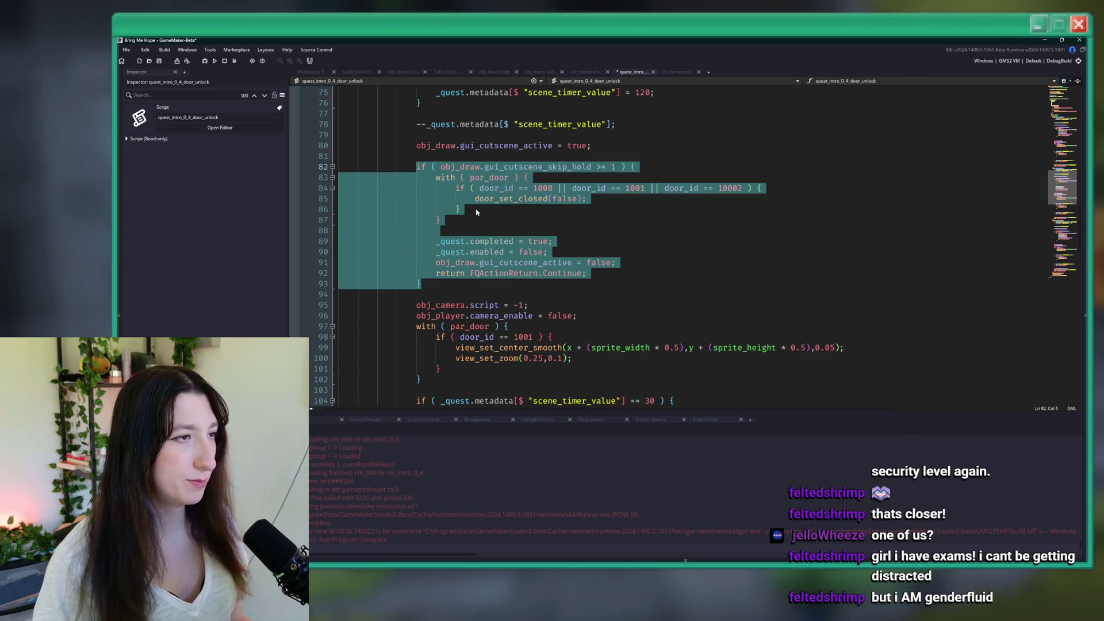
{"action": "scroll", "coordinate": [466, 249], "scroll_direction": "down", "scroll_amount": 2}
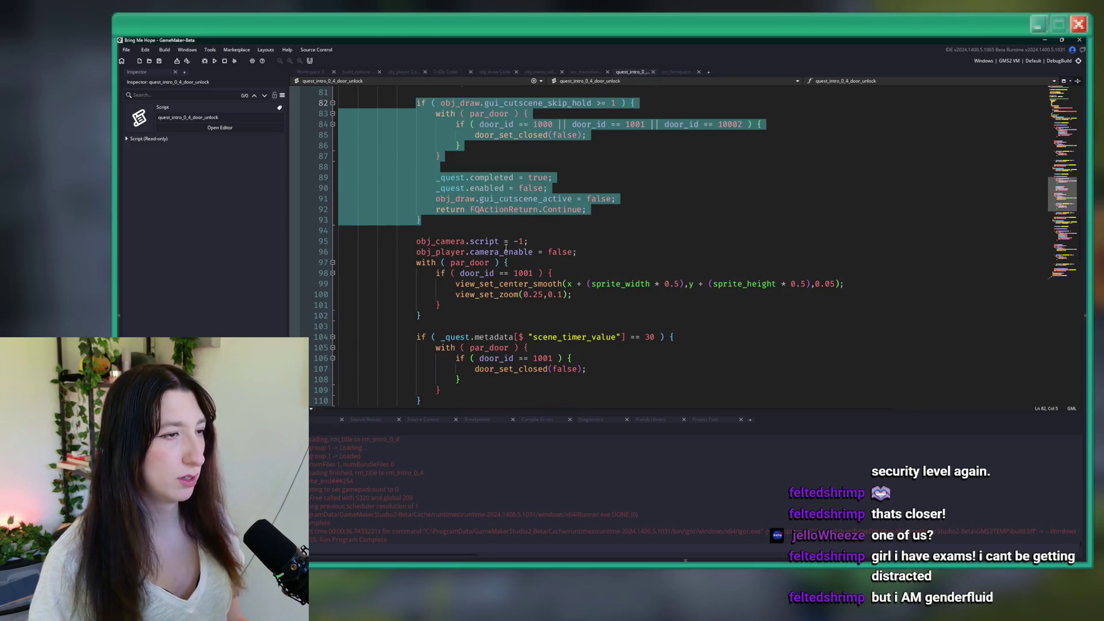
{"action": "scroll", "coordinate": [506, 247], "scroll_direction": "down", "scroll_amount": 15}
{"action": "scroll", "coordinate": [505, 248], "scroll_direction": "up", "scroll_amount": 4}
{"action": "left_click", "coordinate": [431, 311]}
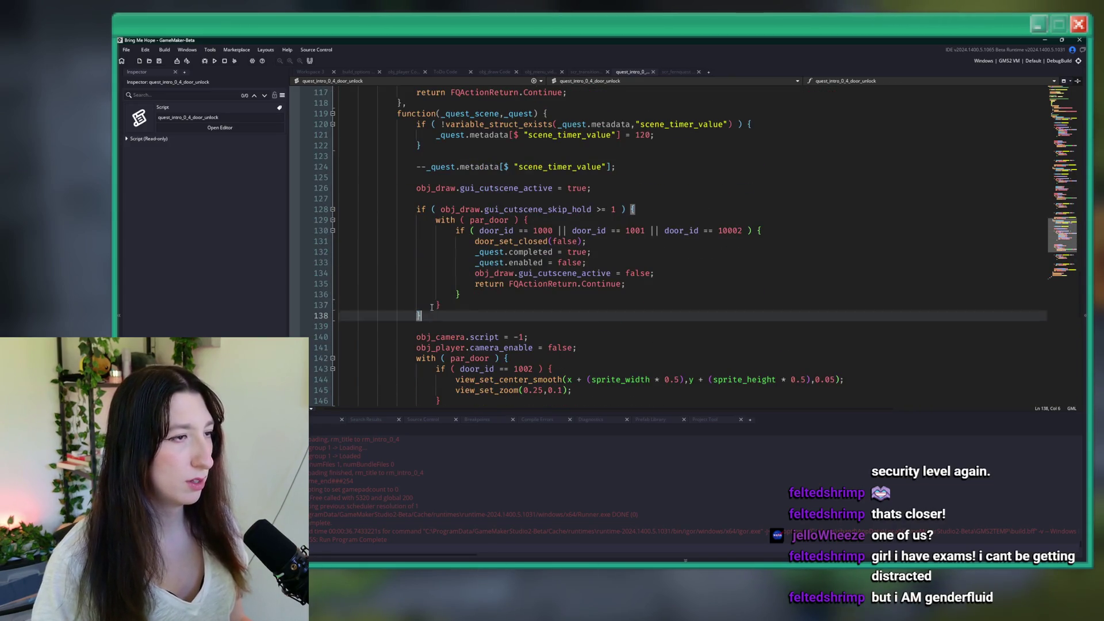
{"action": "left_click_drag", "start_coordinate": [431, 307], "coordinate": [415, 209]}
{"action": "key", "text": "ctrl+v"}
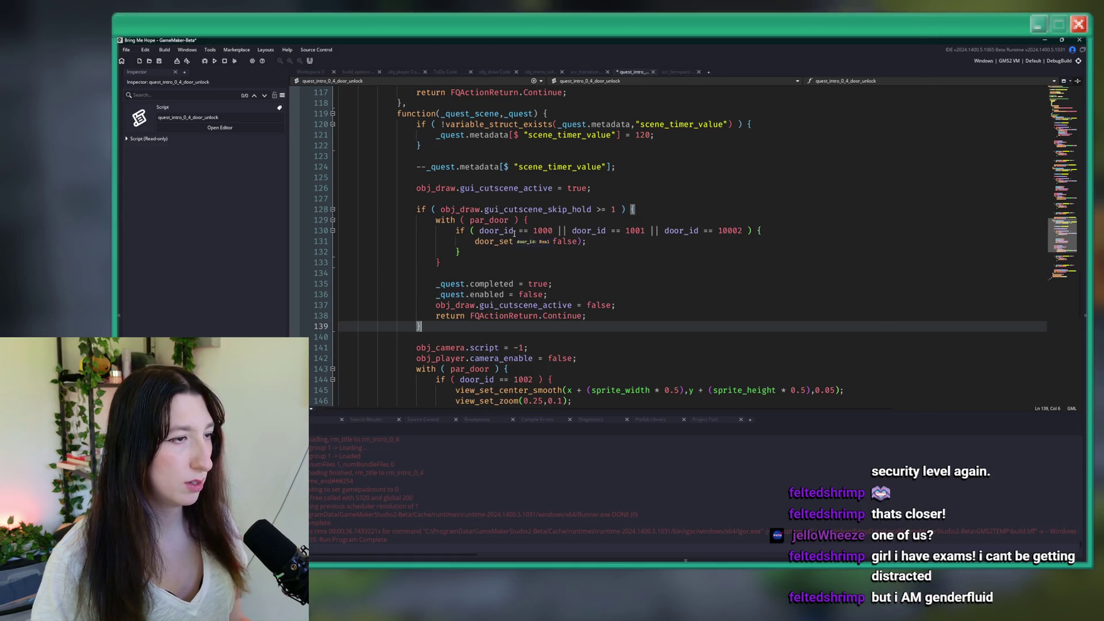
Step: Update the first scene's skip-hold block to the corrected version and build with F5
{"action": "scroll", "coordinate": [506, 247], "scroll_direction": "down", "scroll_amount": 8}
{"action": "scroll", "coordinate": [488, 256], "scroll_direction": "up", "scroll_amount": 20}
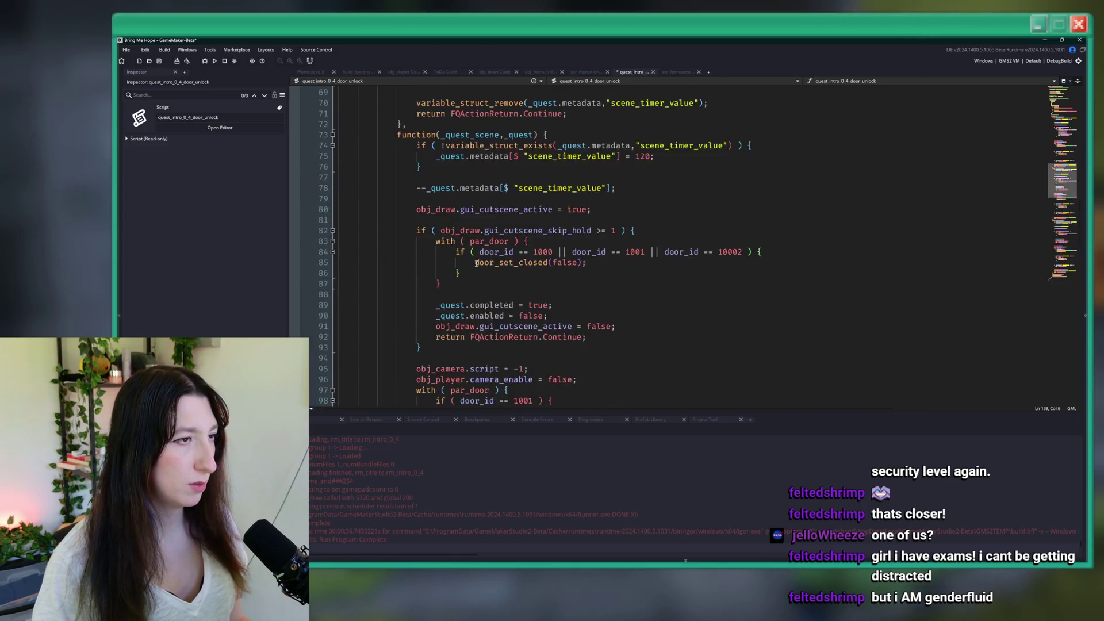
{"action": "scroll", "coordinate": [476, 263], "scroll_direction": "up", "scroll_amount": 8}
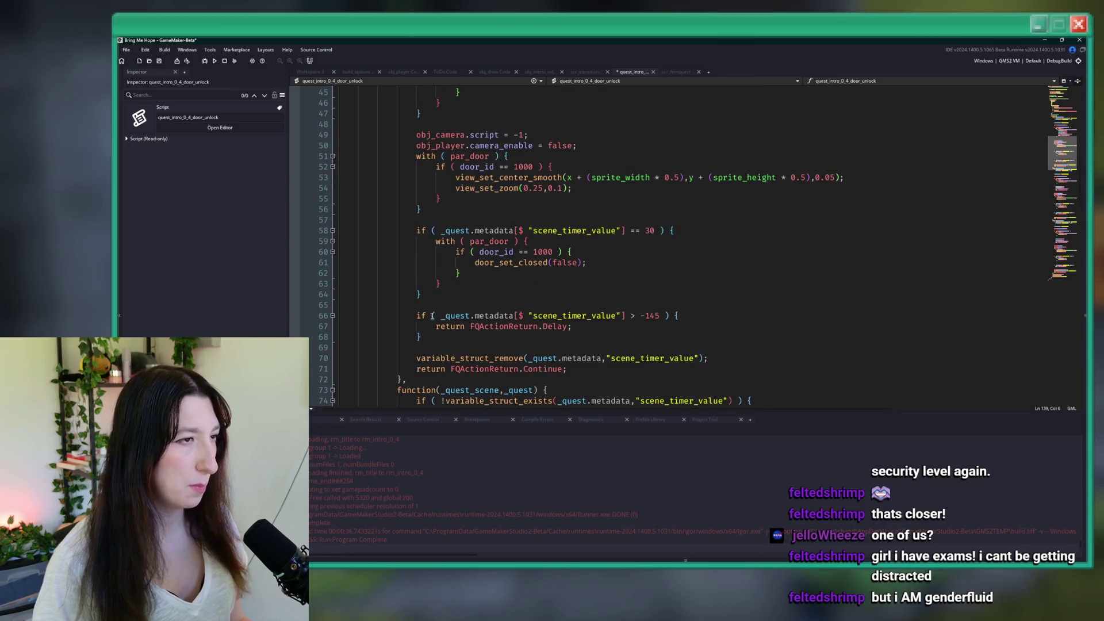
{"action": "scroll", "coordinate": [422, 209], "scroll_direction": "up", "scroll_amount": 4}
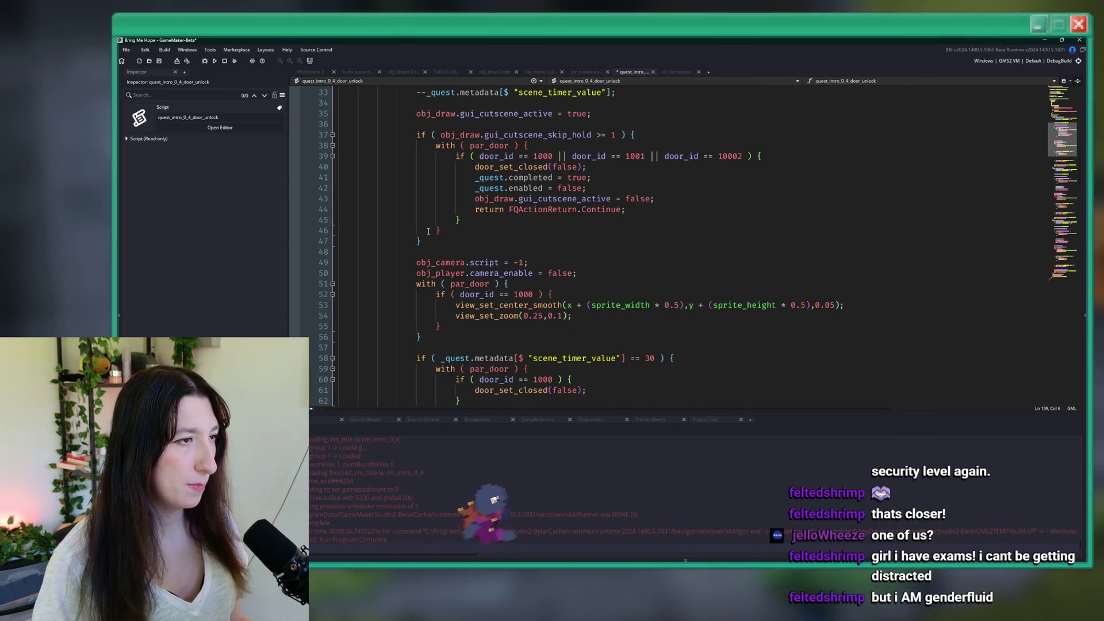
{"action": "left_click_drag", "start_coordinate": [422, 241], "coordinate": [421, 147]}
{"action": "key", "text": "ctrl+z"}
{"action": "key", "text": "ctrl+z"}
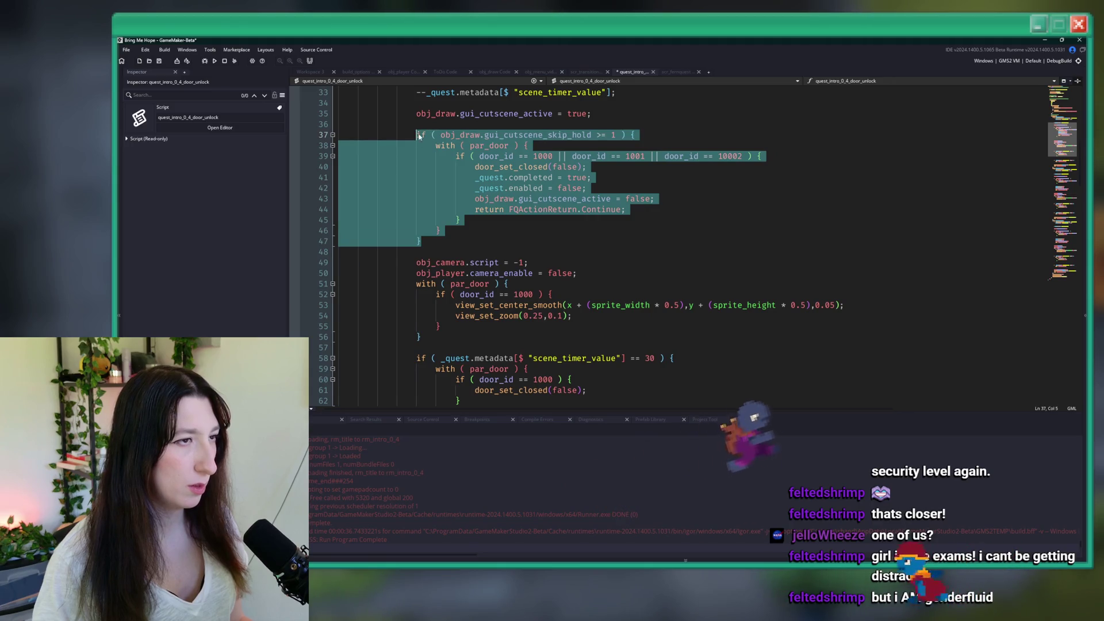
{"action": "left_click", "coordinate": [570, 192]}
{"action": "key", "text": "F5"}
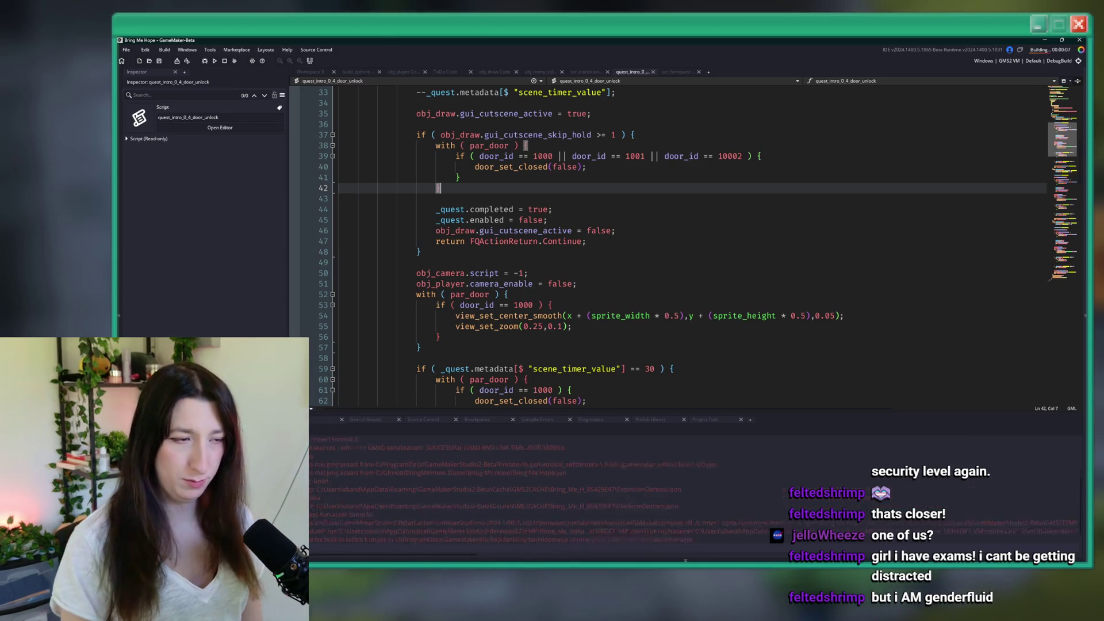
{"action": "scroll", "coordinate": [690, 247], "scroll_direction": "down", "scroll_amount": 2}
{"action": "scroll", "coordinate": [690, 247], "scroll_direction": "up", "scroll_amount": 4}
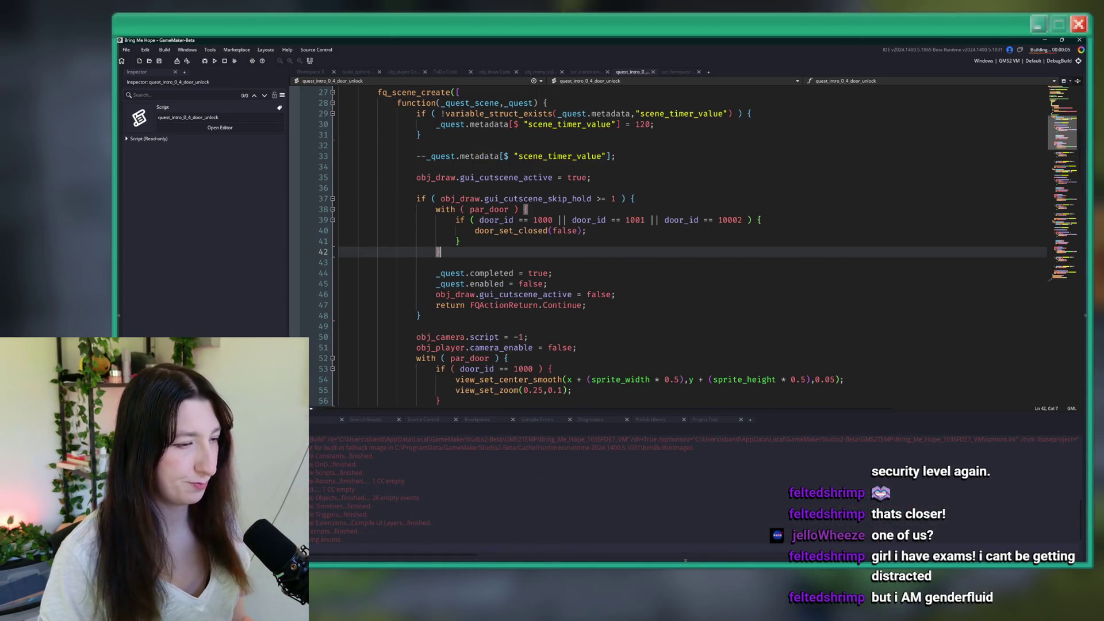
{"action": "key", "text": "super"}
{"action": "left_click", "coordinate": [641, 147]}
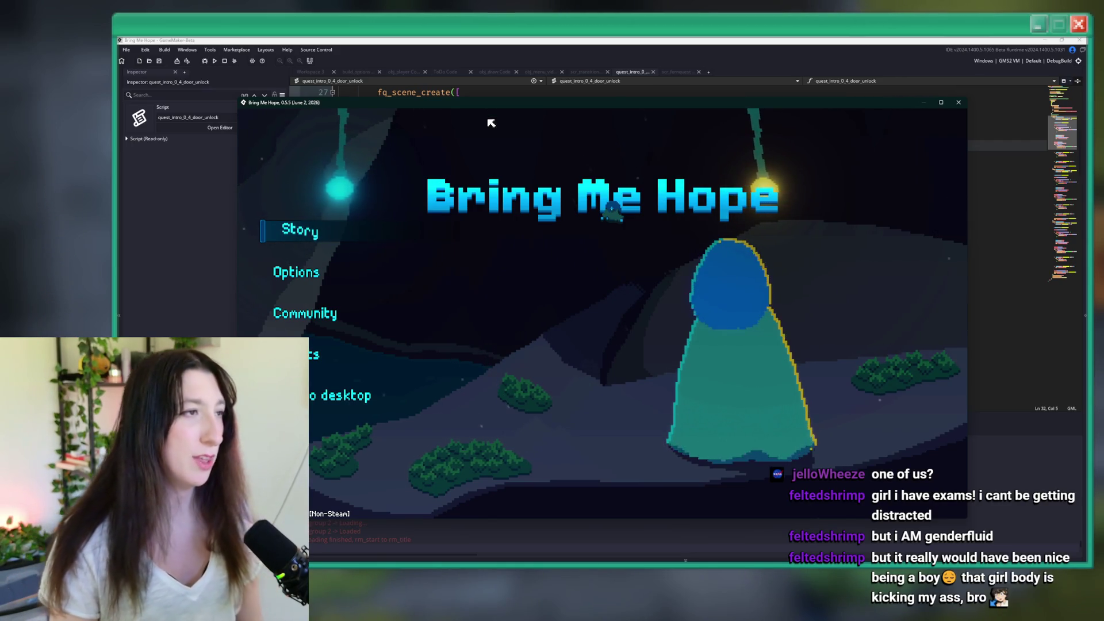
Step: Start a maximized Story run, warp rooms with H, dismiss the item-rarity message, then close the game
{"action": "left_click_drag", "start_coordinate": [490, 103], "coordinate": [480, 36]}
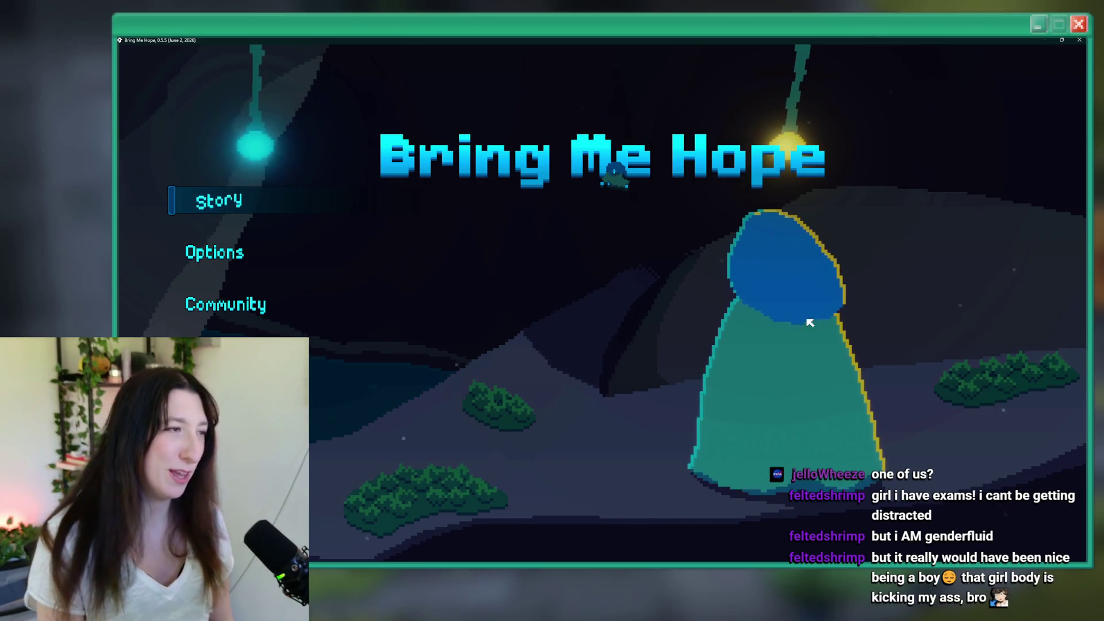
{"action": "left_click", "coordinate": [214, 197]}
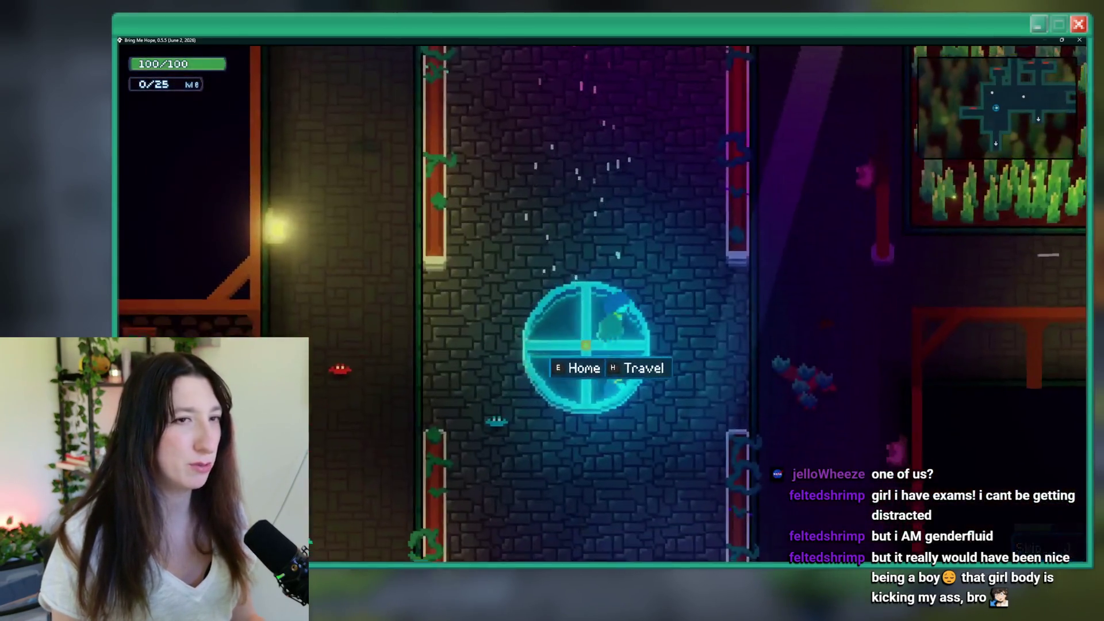
{"action": "key", "text": "h"}
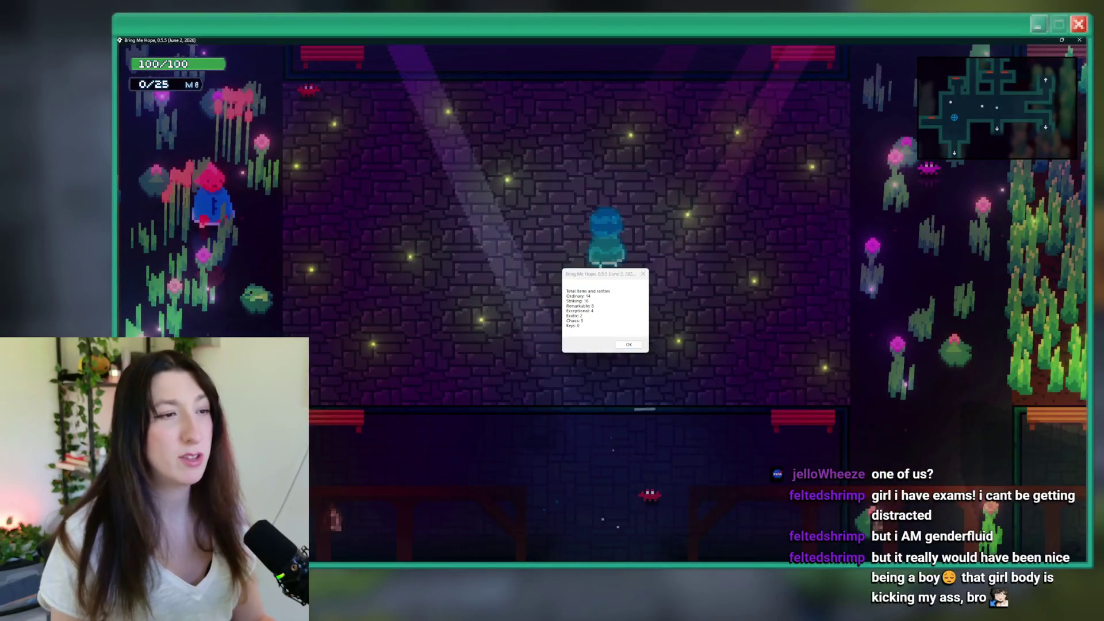
{"action": "left_click", "coordinate": [628, 344]}
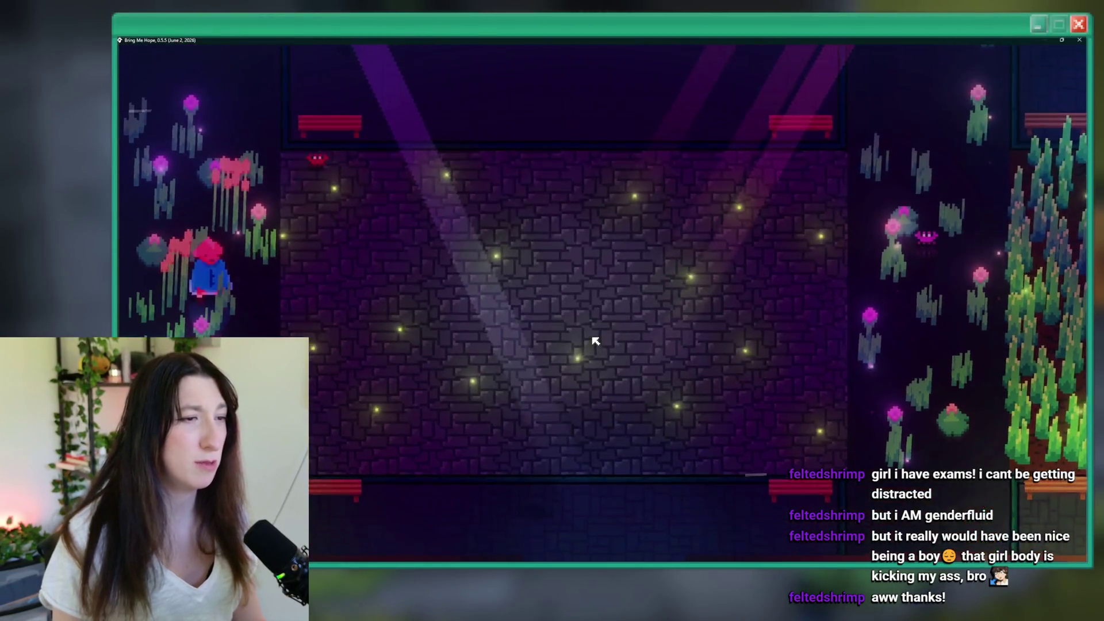
{"action": "key", "text": "h"}
{"action": "key", "text": "Return"}
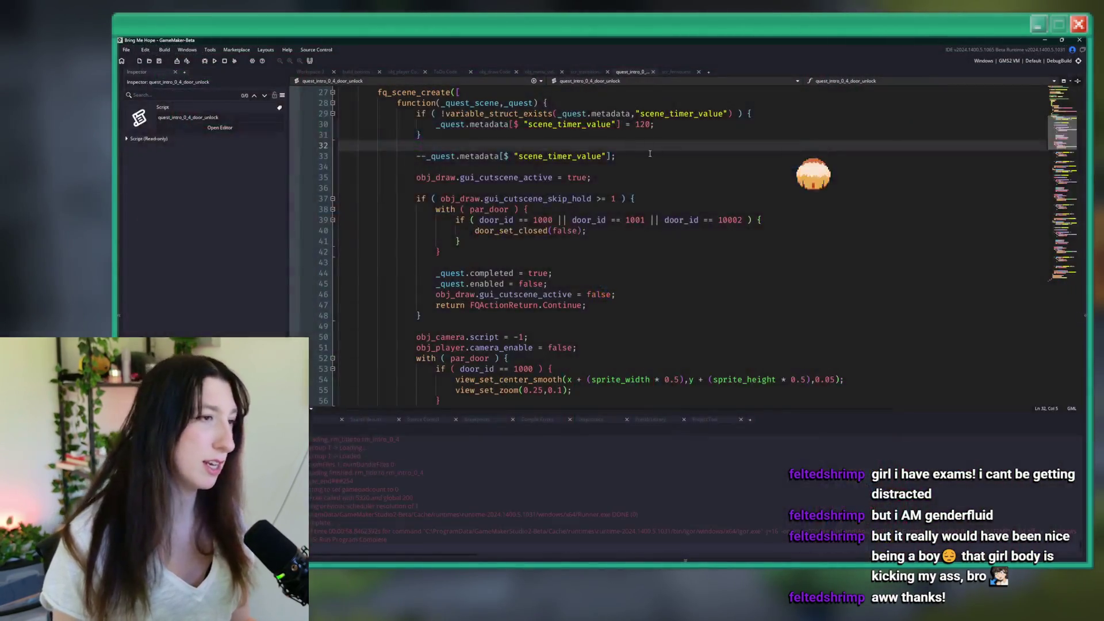
{"action": "key", "text": "alt+F4"}
{"action": "left_click", "coordinate": [637, 155]}
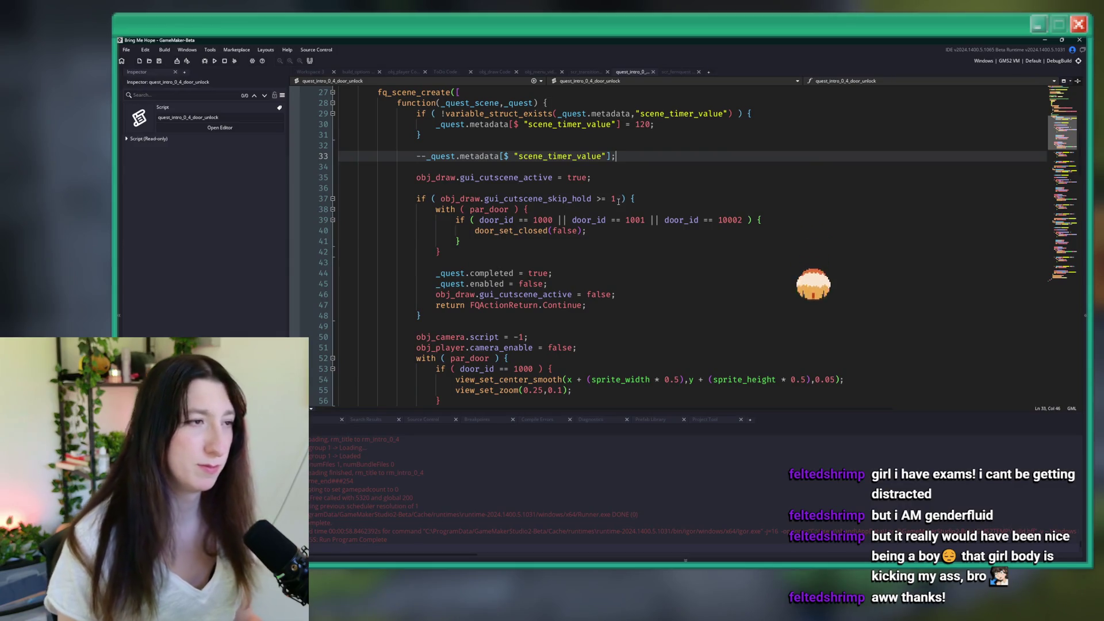
{"action": "scroll", "coordinate": [618, 200], "scroll_direction": "down", "scroll_amount": 2}
{"action": "scroll", "coordinate": [504, 264], "scroll_direction": "up", "scroll_amount": 2}
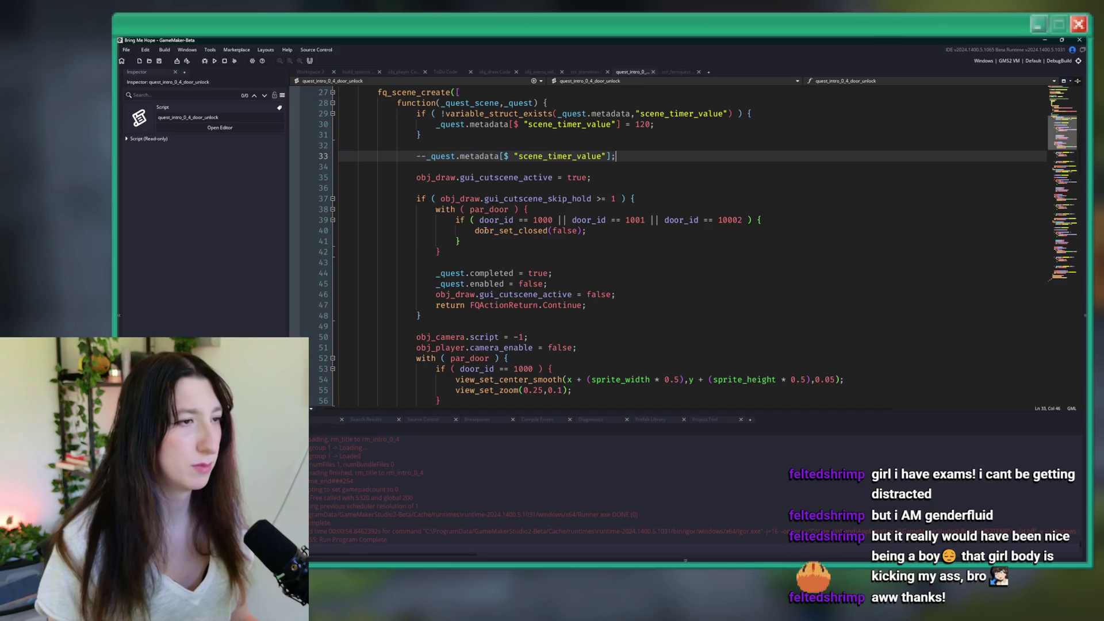
{"action": "left_click", "coordinate": [509, 198]}
{"action": "key", "text": "Down"}
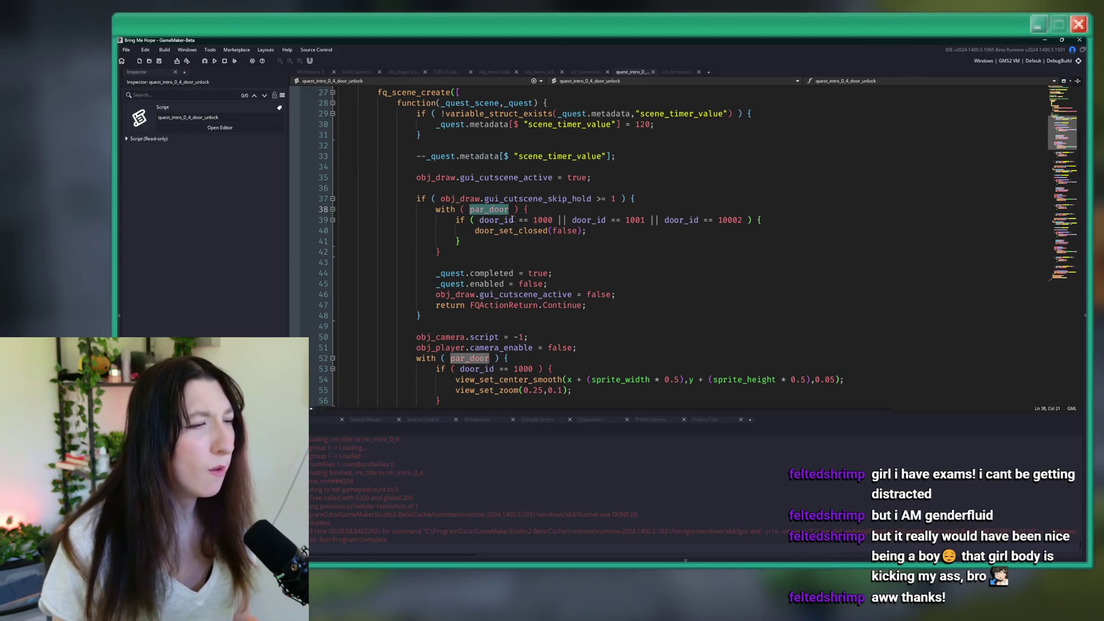
{"action": "scroll", "coordinate": [512, 219], "scroll_direction": "down", "scroll_amount": 2}
{"action": "scroll", "coordinate": [541, 250], "scroll_direction": "down", "scroll_amount": 4}
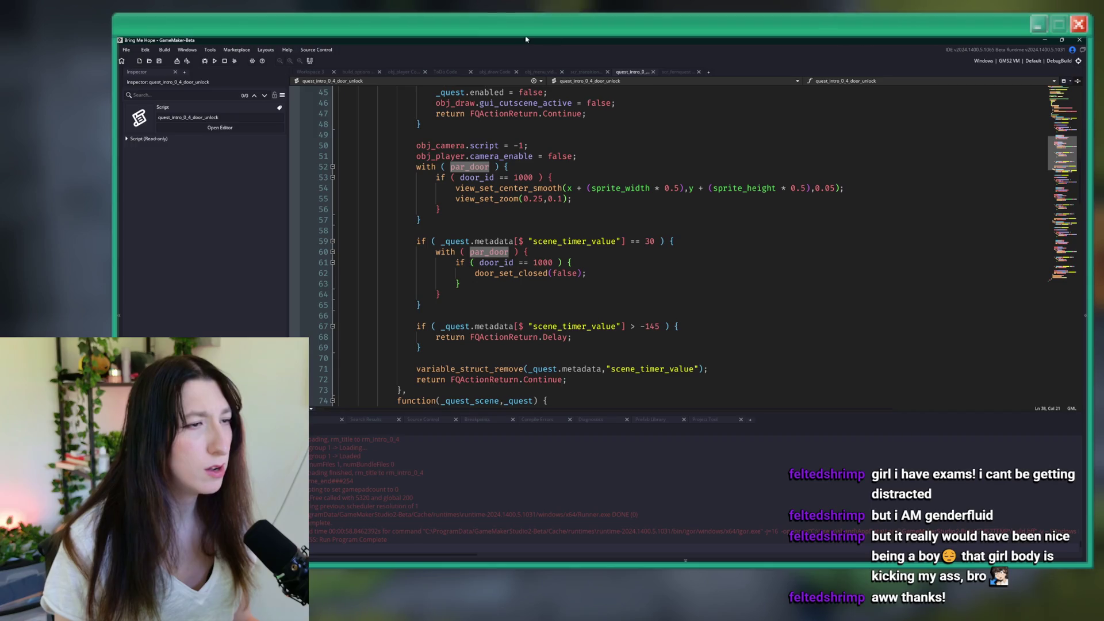
{"action": "scroll", "coordinate": [522, 184], "scroll_direction": "down", "scroll_amount": 8}
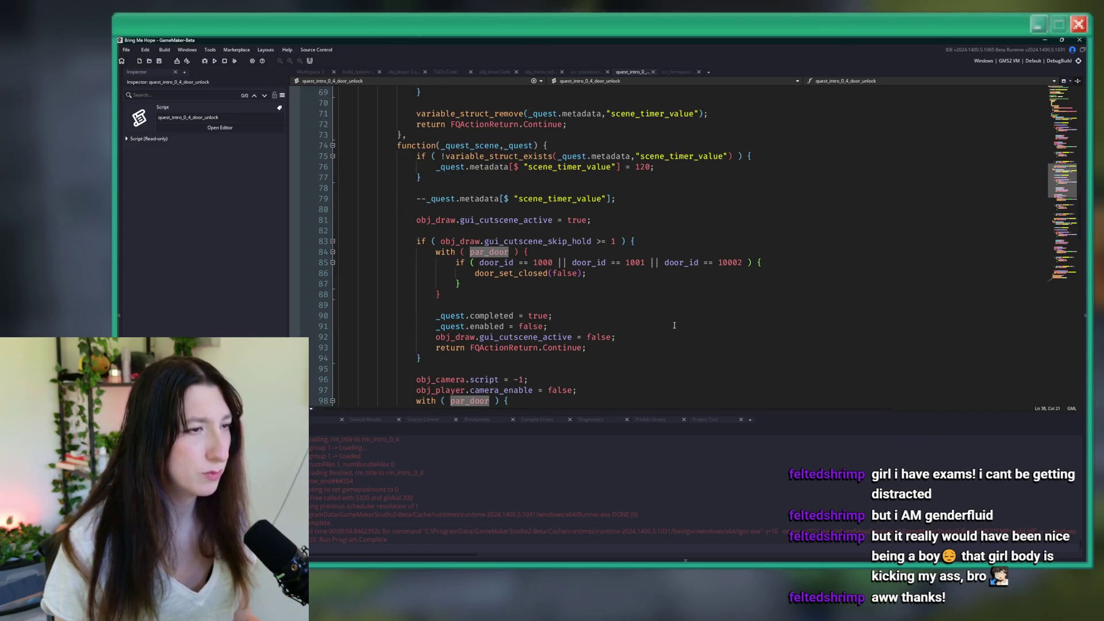
{"action": "scroll", "coordinate": [635, 333], "scroll_direction": "down", "scroll_amount": 4}
{"action": "scroll", "coordinate": [601, 336], "scroll_direction": "down", "scroll_amount": 4}
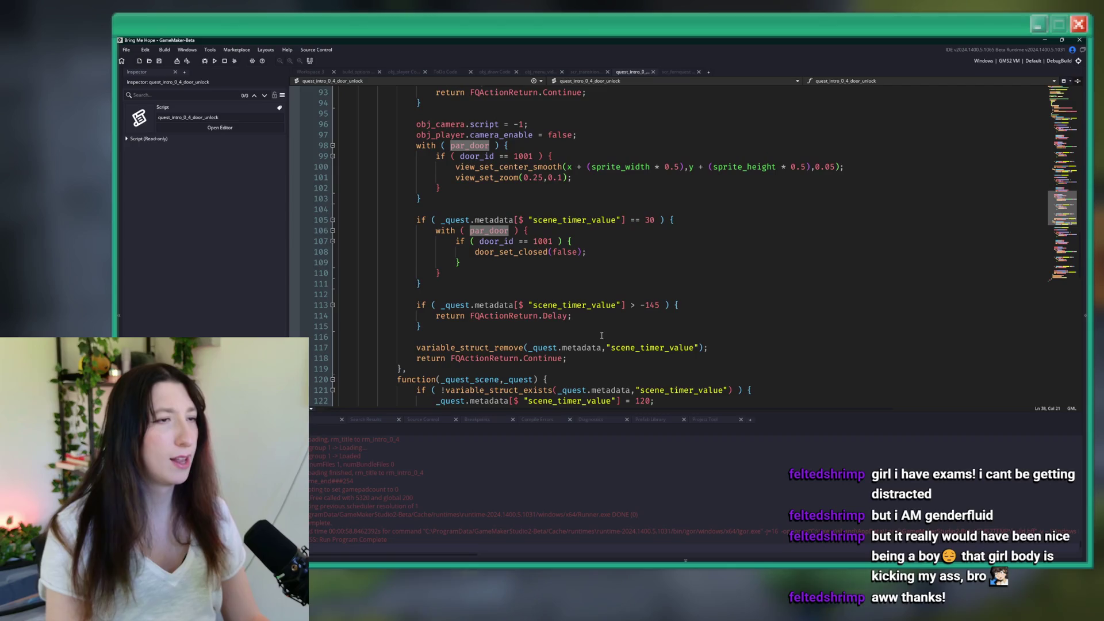
{"action": "scroll", "coordinate": [632, 319], "scroll_direction": "down", "scroll_amount": 8}
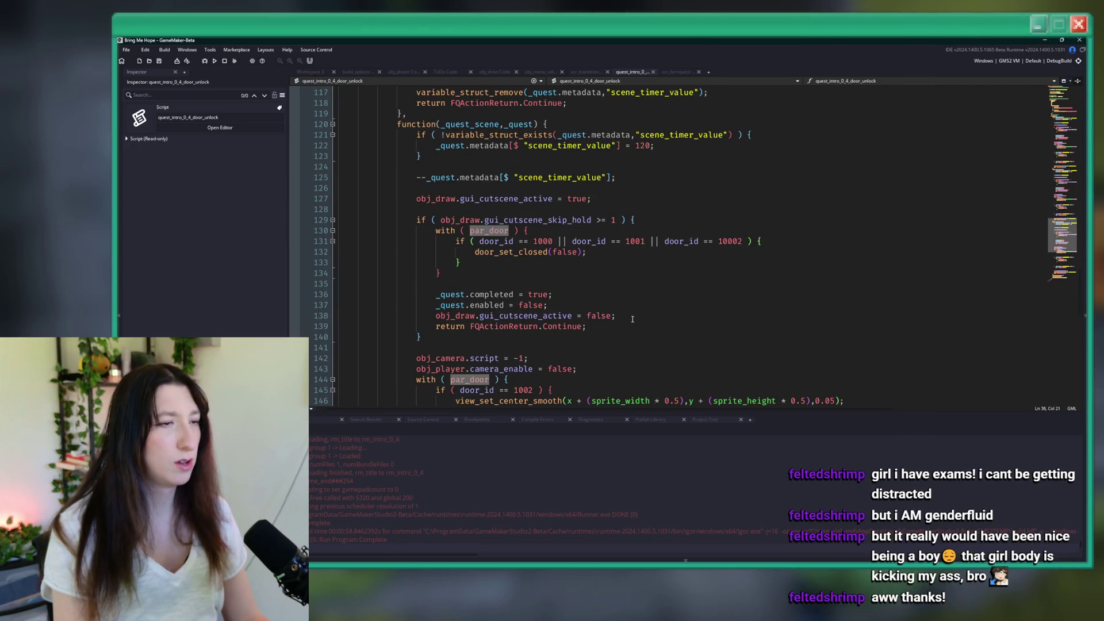
{"action": "scroll", "coordinate": [646, 304], "scroll_direction": "down", "scroll_amount": 2}
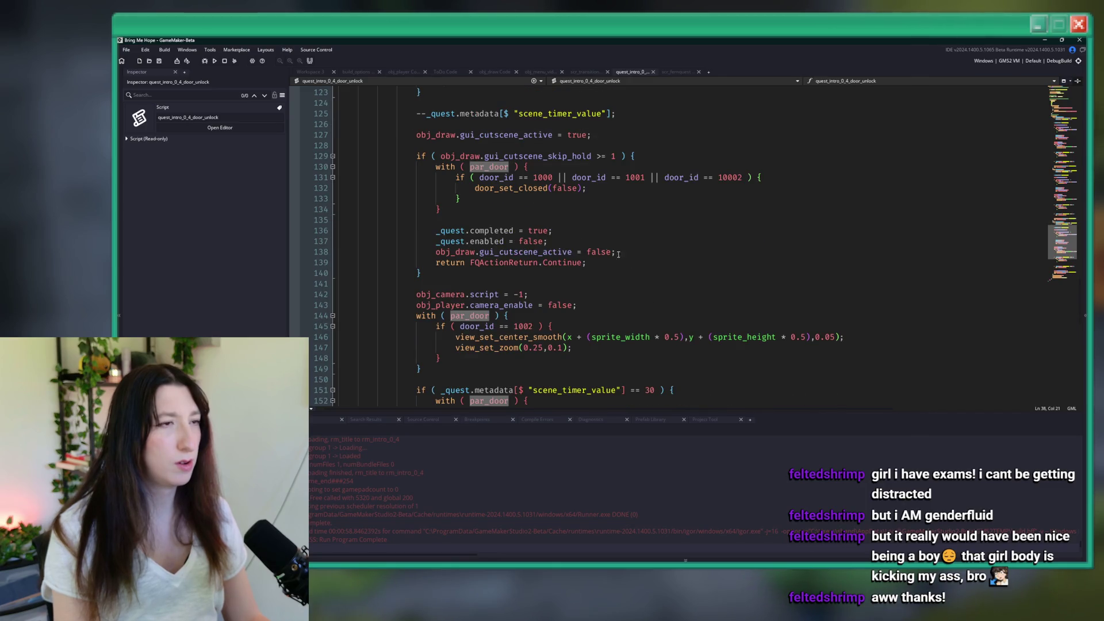
{"action": "scroll", "coordinate": [515, 151], "scroll_direction": "up", "scroll_amount": 20}
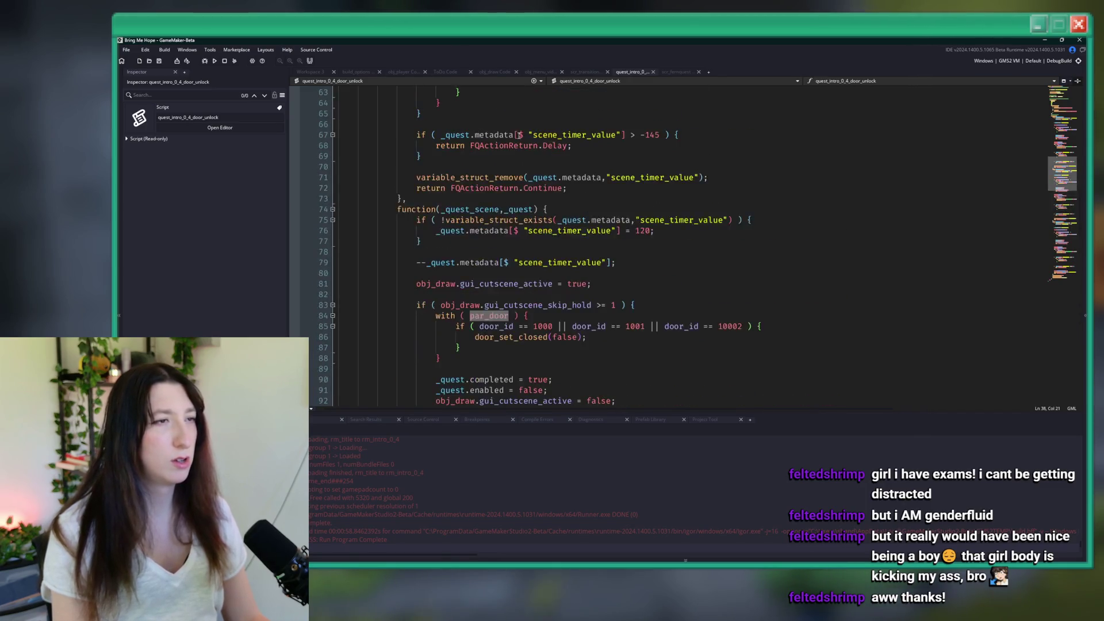
{"action": "scroll", "coordinate": [513, 152], "scroll_direction": "up", "scroll_amount": 6}
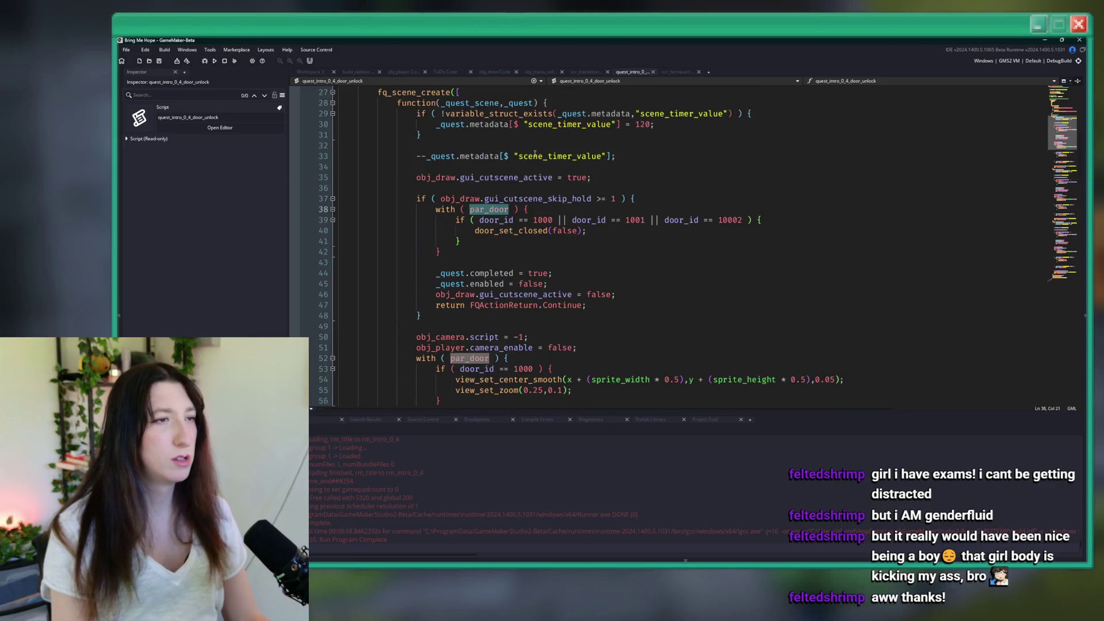
{"action": "left_click", "coordinate": [599, 229]}
Step: Duplicate the door_set_closed(false) line and turn the copy into a door_force_state() call
{"action": "key", "text": "ctrl+d"}
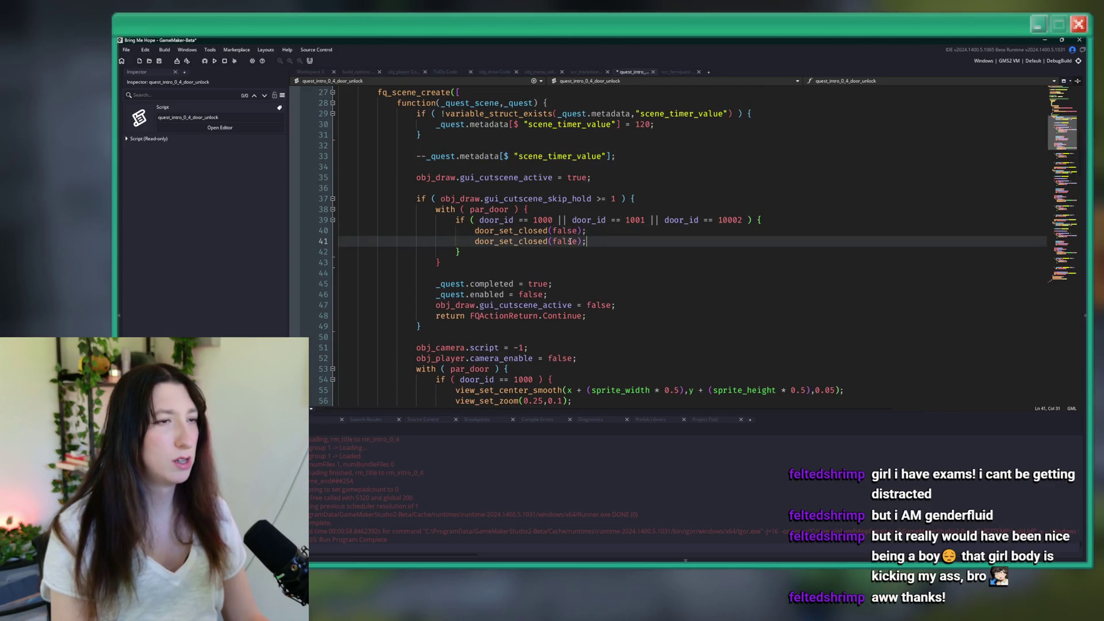
{"action": "left_click_drag", "start_coordinate": [587, 231], "coordinate": [516, 239]}
{"action": "key", "text": "BackSpace"}
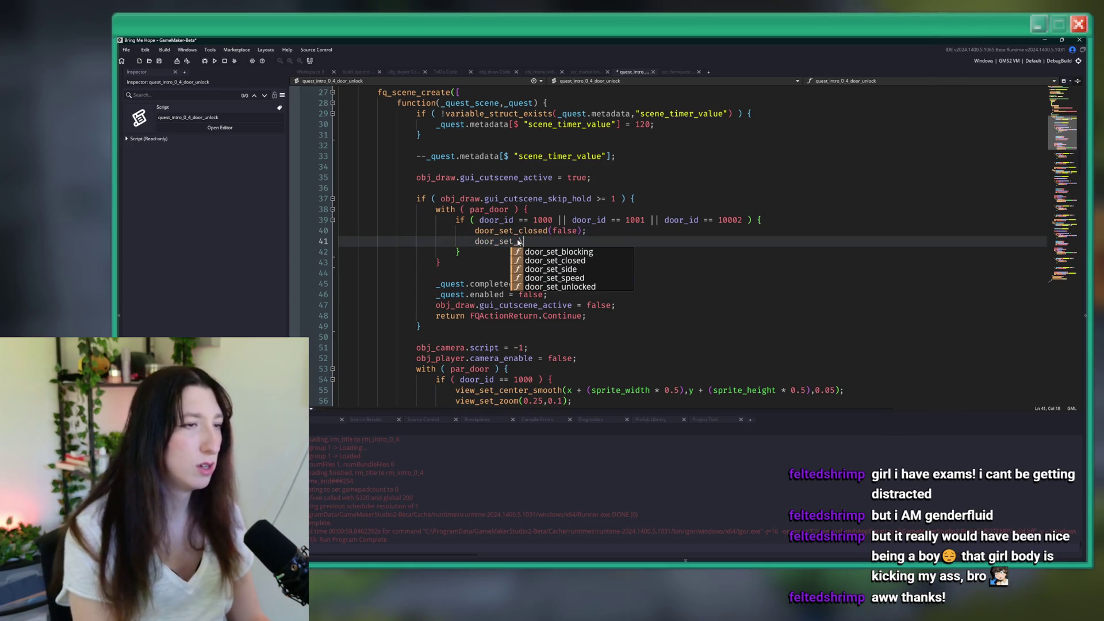
{"action": "key", "text": "BackSpace"}
{"action": "key", "text": "BackSpace"}
{"action": "key", "text": "BackSpace"}
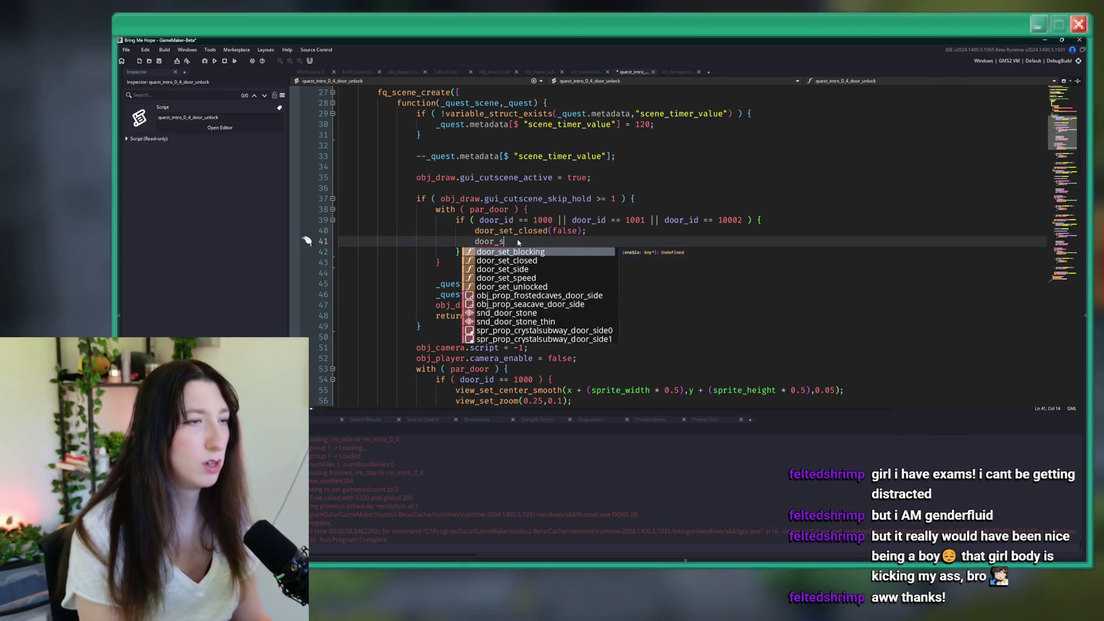
{"action": "type", "text": "force"}
{"action": "key", "text": "Return"}
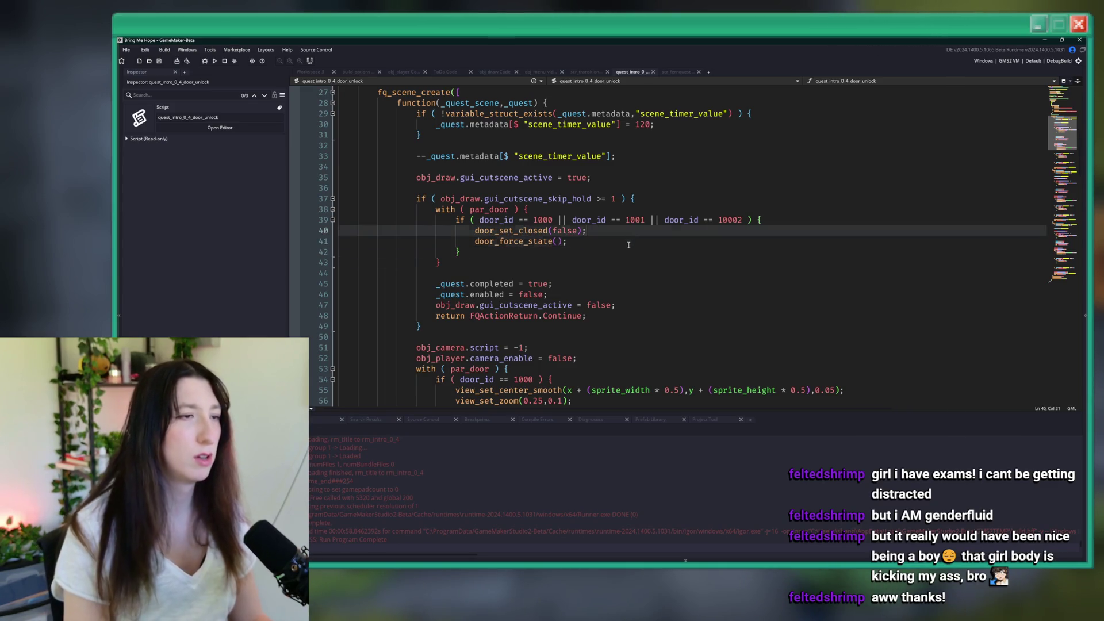
Step: Add and then delete a temporary show_message test line, then select the with(par_door) block
{"action": "key", "text": "Return"}
{"action": "type", "text": "show_mess"}
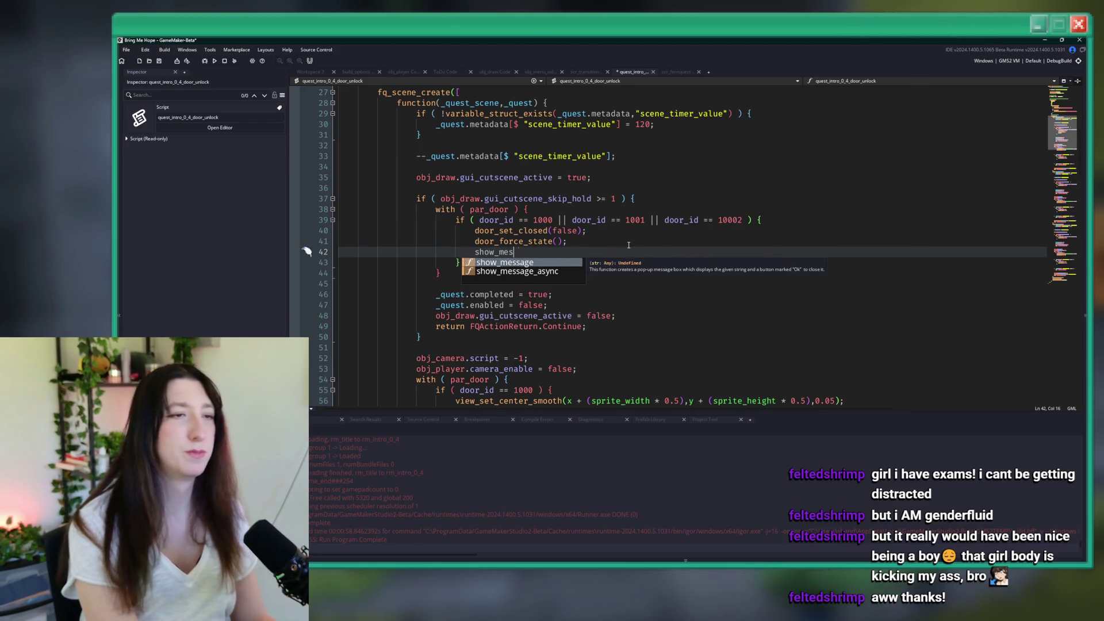
{"action": "key", "text": "Return"}
{"action": "type", "text": "\""}
{"action": "key", "text": "BackSpace"}
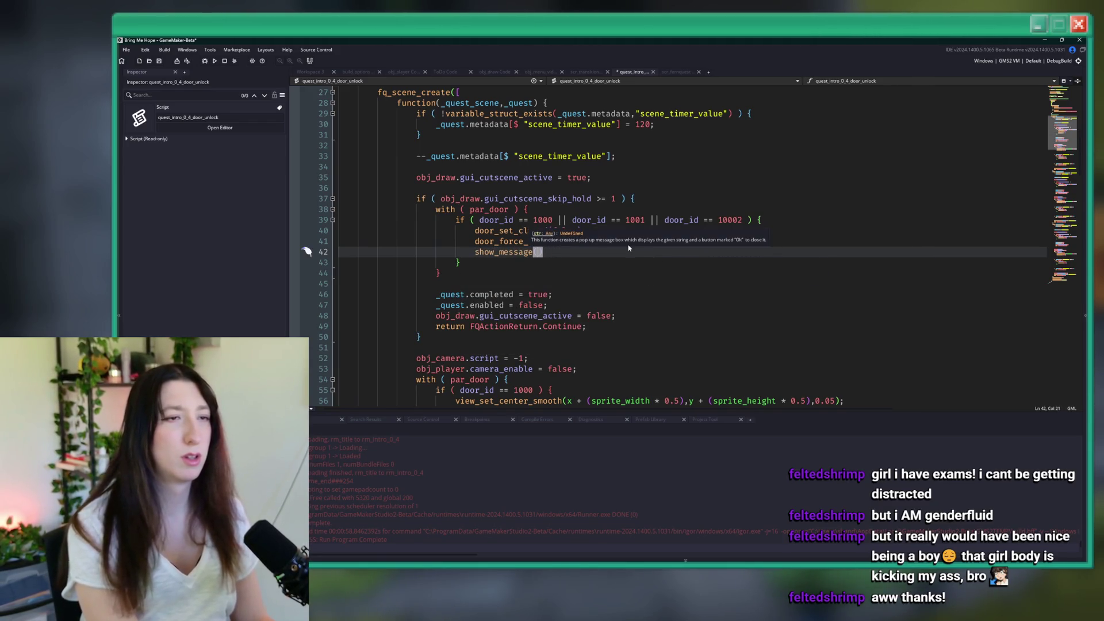
{"action": "type", "text": "HUH"}
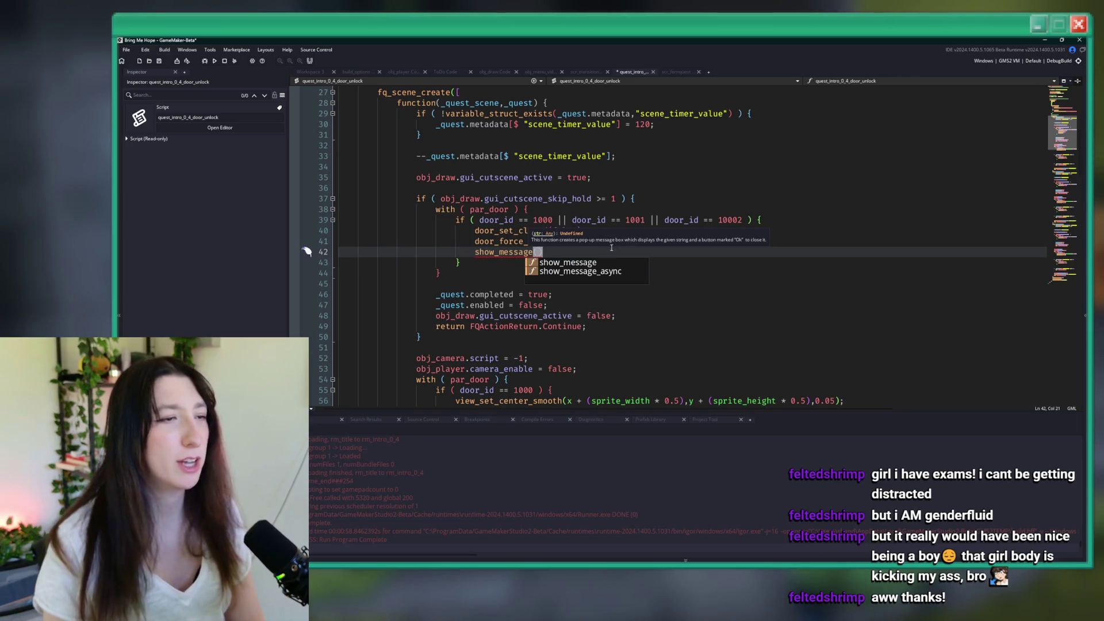
{"action": "key", "text": "BackSpace"}
{"action": "key", "text": "BackSpace"}
{"action": "key", "text": "BackSpace"}
{"action": "left_click", "coordinate": [733, 220]}
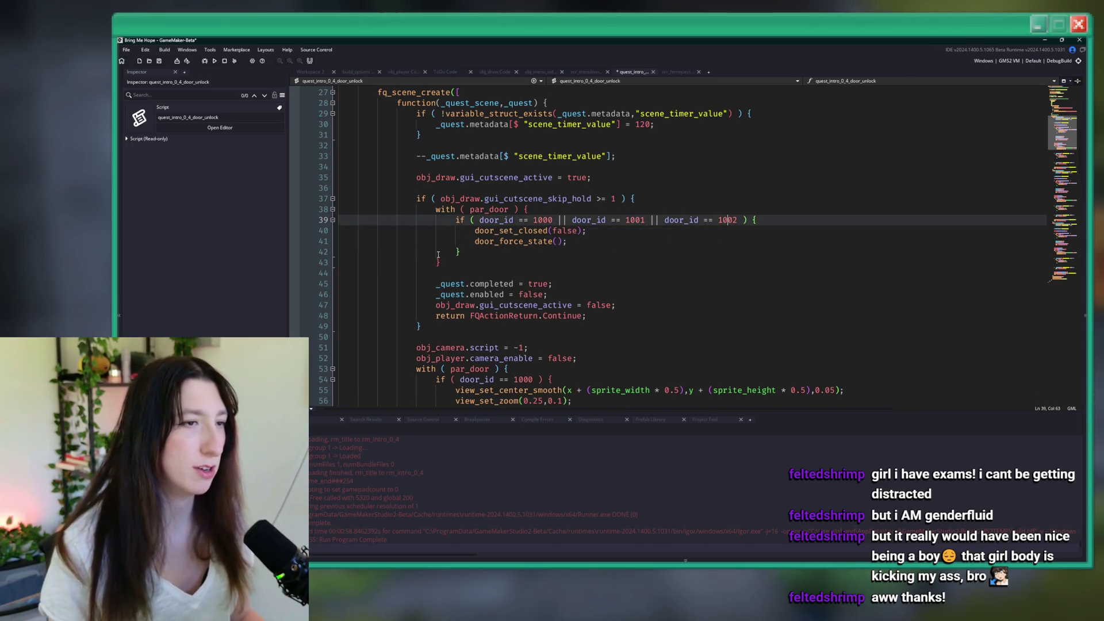
{"action": "mouse_move", "coordinate": [440, 262]}
{"action": "left_mouse_down"}
{"action": "mouse_move", "coordinate": [429, 263]}
{"action": "mouse_move", "coordinate": [435, 209]}
{"action": "left_mouse_up"}
{"action": "key", "text": "ctrl+c"}
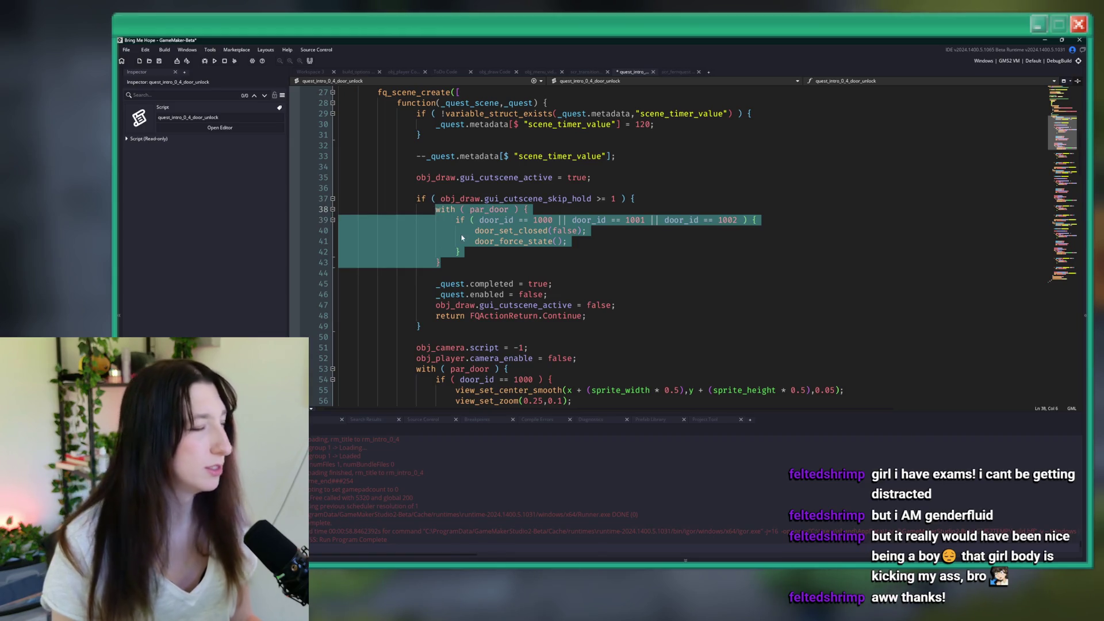
Step: Paste the updated with(par_door) block over a later scene's skip-hold door block
{"action": "scroll", "coordinate": [485, 267], "scroll_direction": "down", "scroll_amount": 20}
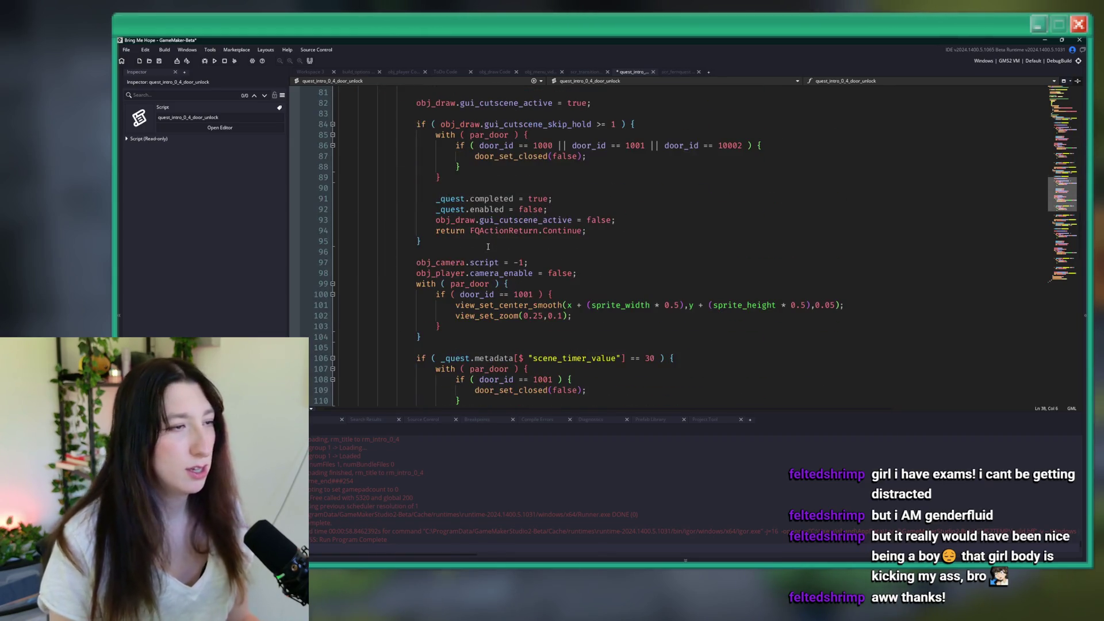
{"action": "scroll", "coordinate": [467, 284], "scroll_direction": "down", "scroll_amount": 8}
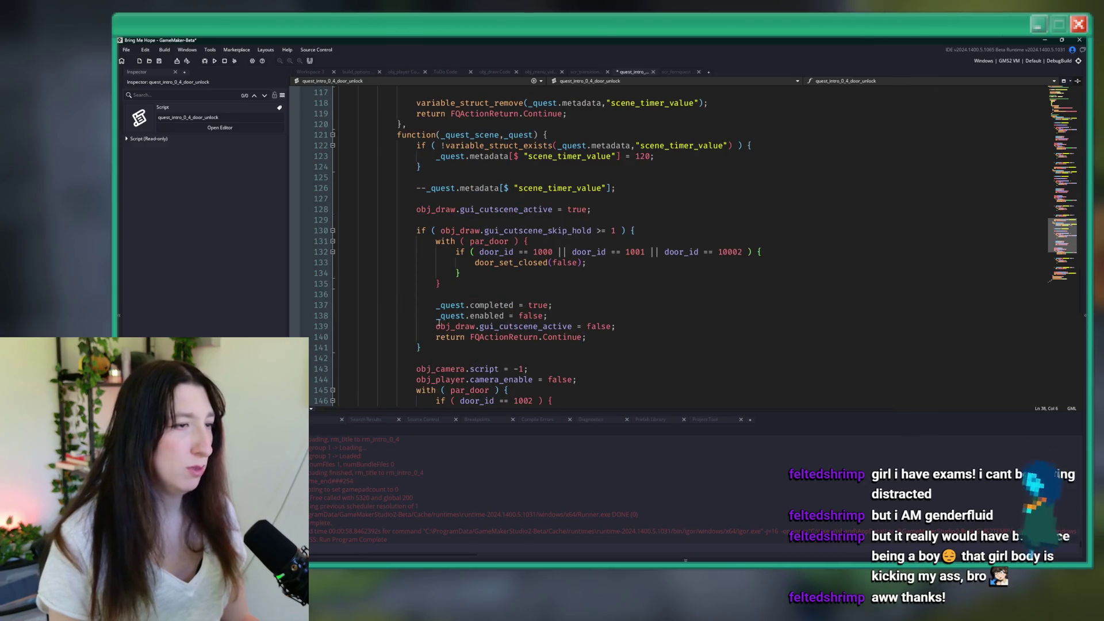
{"action": "left_click_drag", "start_coordinate": [446, 293], "coordinate": [436, 241]}
{"action": "key", "text": "ctrl+v"}
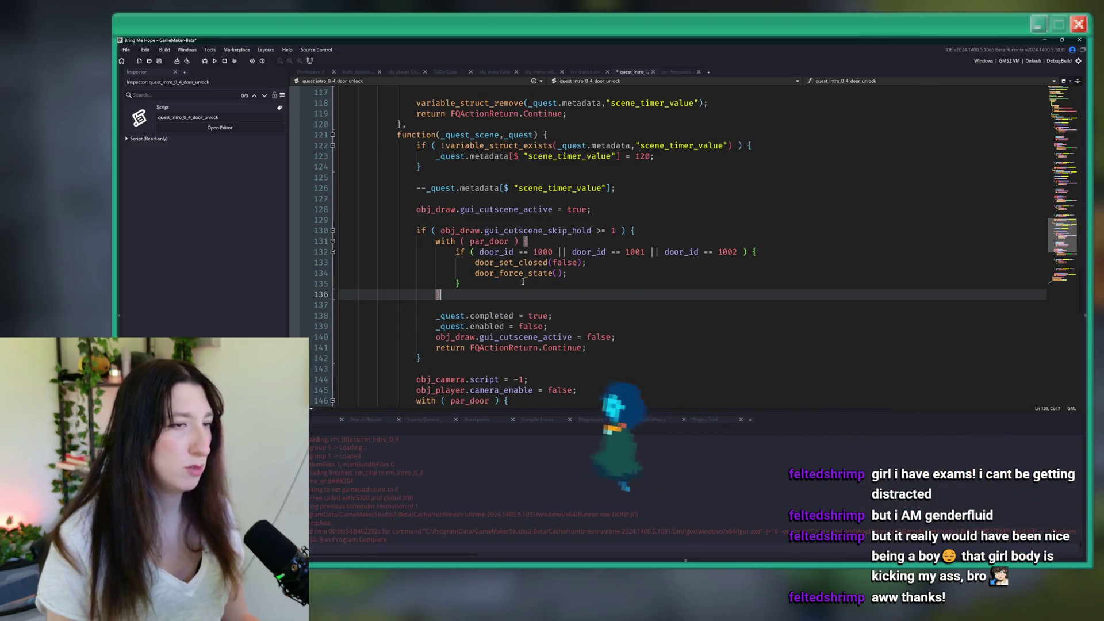
Step: Return to the second scene's door block, undo the last edit there, and build and run with F5
{"action": "scroll", "coordinate": [519, 287], "scroll_direction": "down", "scroll_amount": 6}
{"action": "scroll", "coordinate": [517, 290], "scroll_direction": "down", "scroll_amount": 8}
{"action": "scroll", "coordinate": [506, 281], "scroll_direction": "up", "scroll_amount": 20}
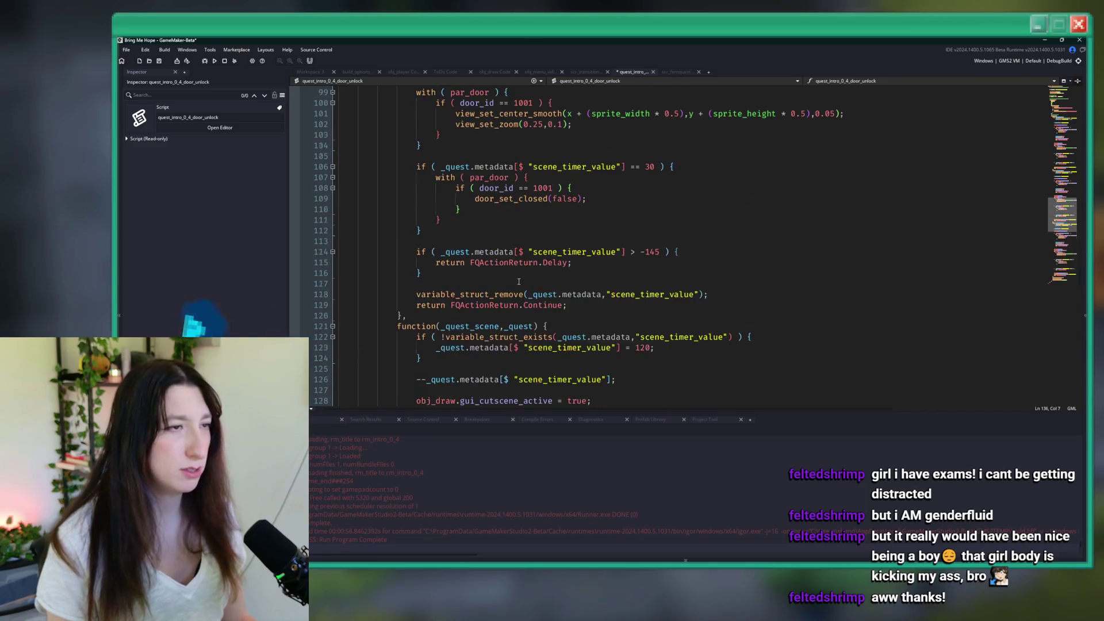
{"action": "scroll", "coordinate": [495, 272], "scroll_direction": "up", "scroll_amount": 4}
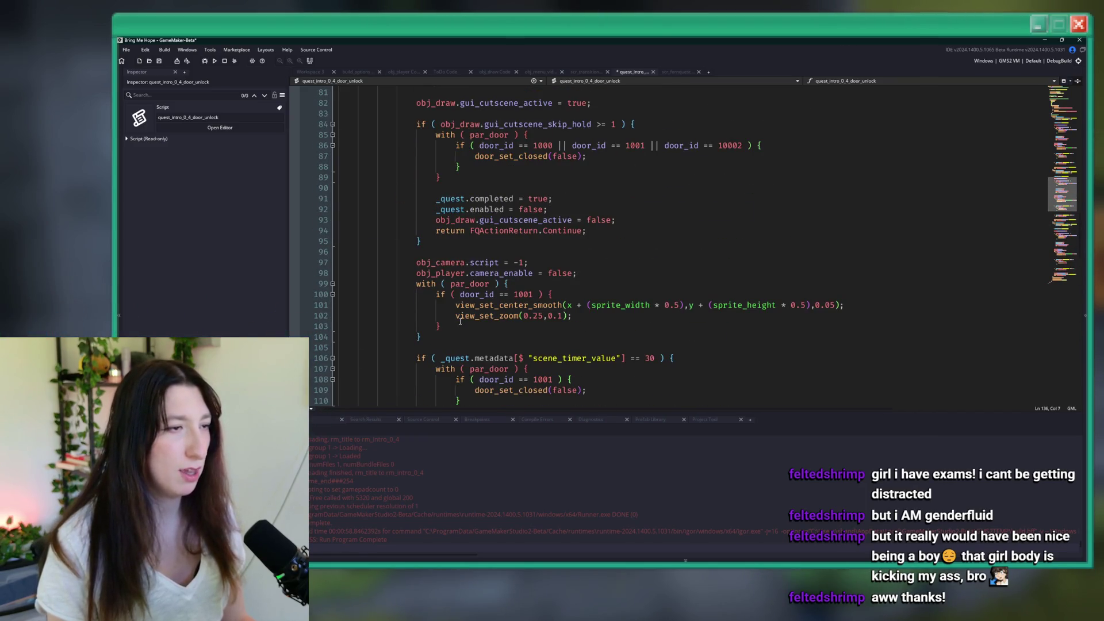
{"action": "scroll", "coordinate": [457, 302], "scroll_direction": "up", "scroll_amount": 4}
{"action": "key", "text": "ctrl+z"}
{"action": "key", "text": "ctrl+z"}
{"action": "key", "text": "ctrl+z"}
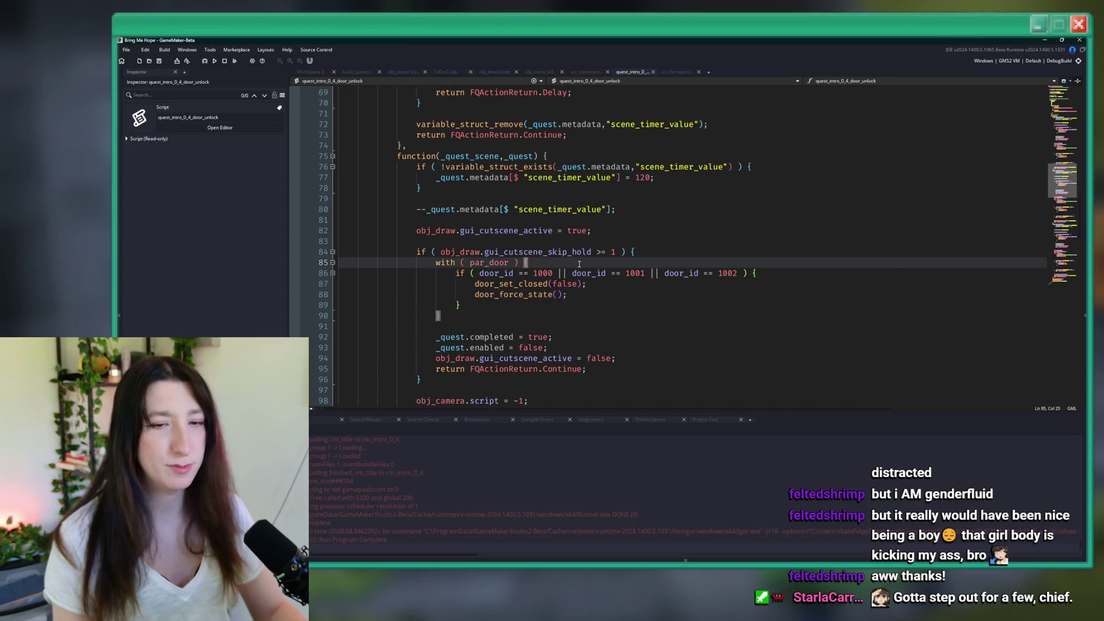
{"action": "key", "text": "F5"}
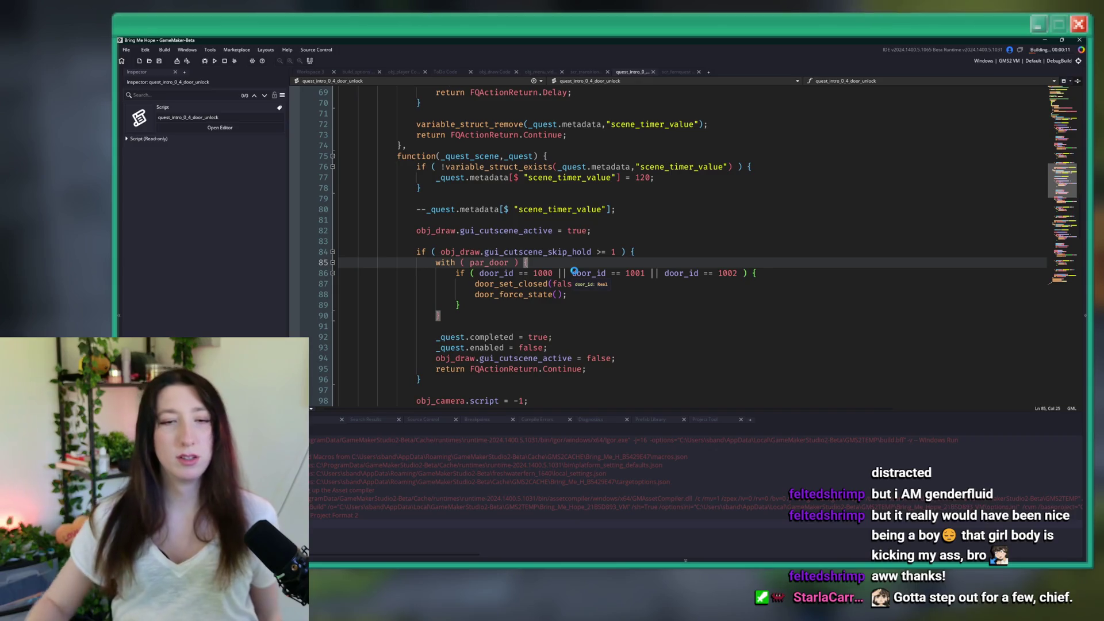
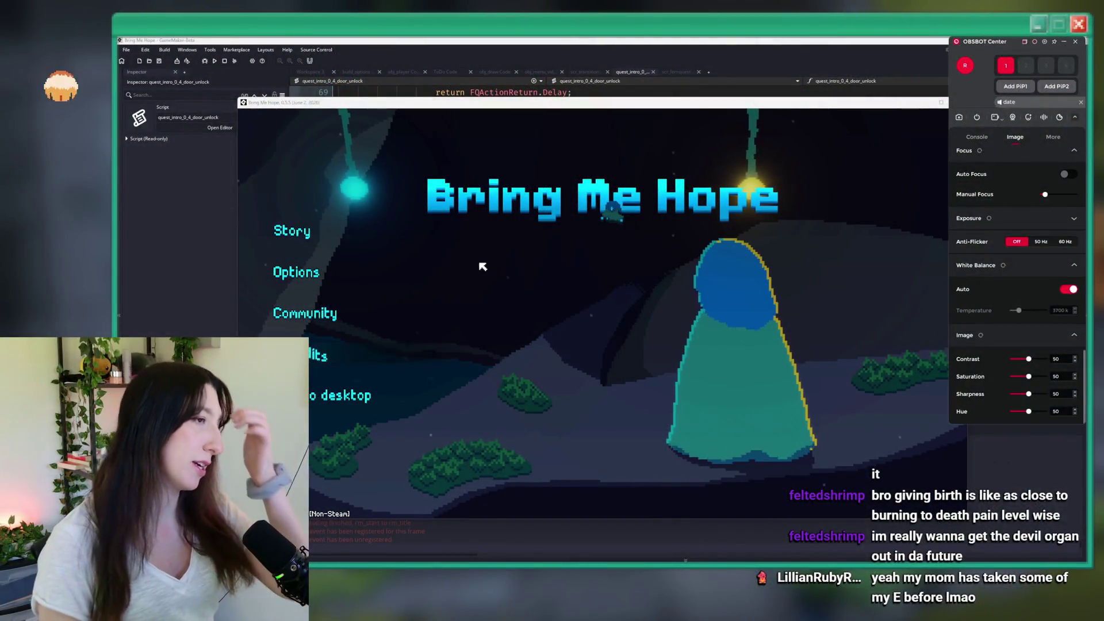
Step: Start a new Story run in a maximised window, dismiss the coordinate message, then close the game
{"action": "left_click", "coordinate": [291, 231]}
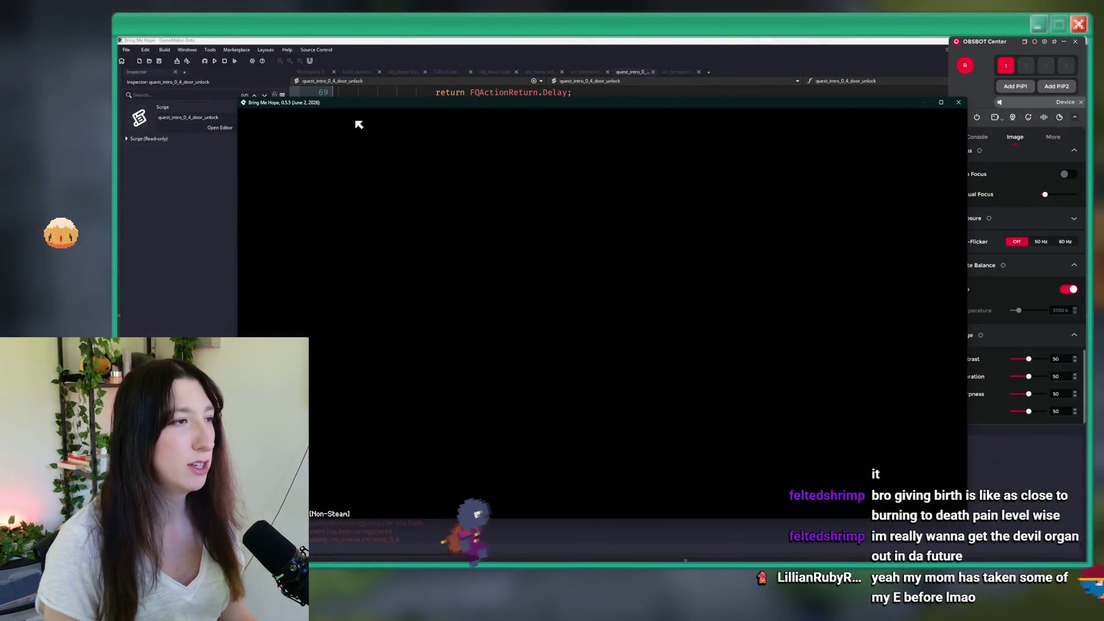
{"action": "double_click", "coordinate": [370, 103]}
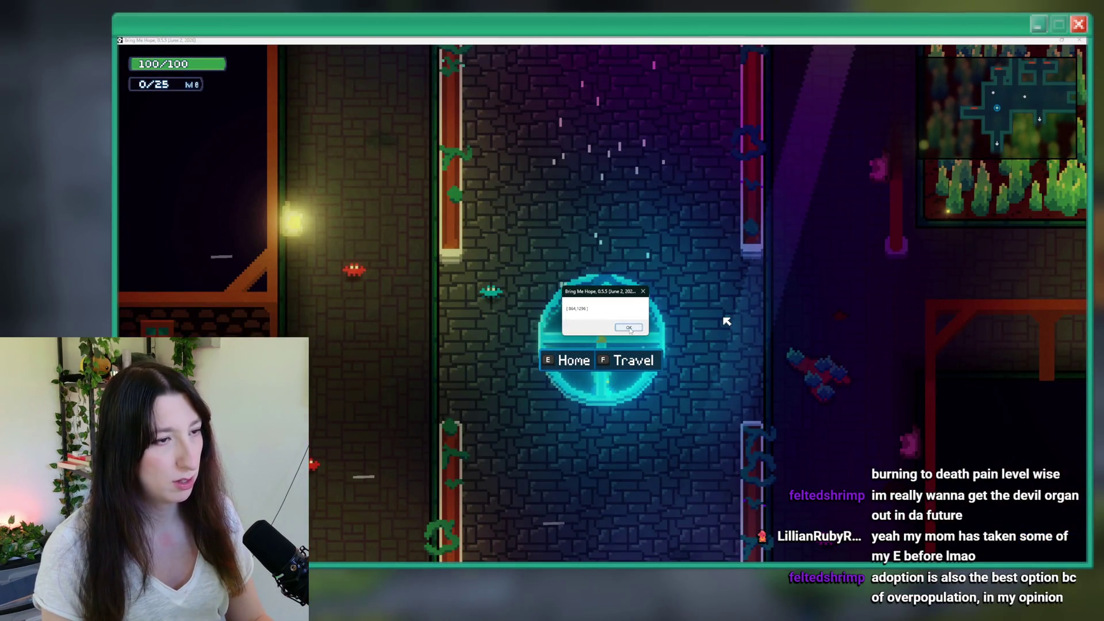
{"action": "left_click", "coordinate": [629, 329]}
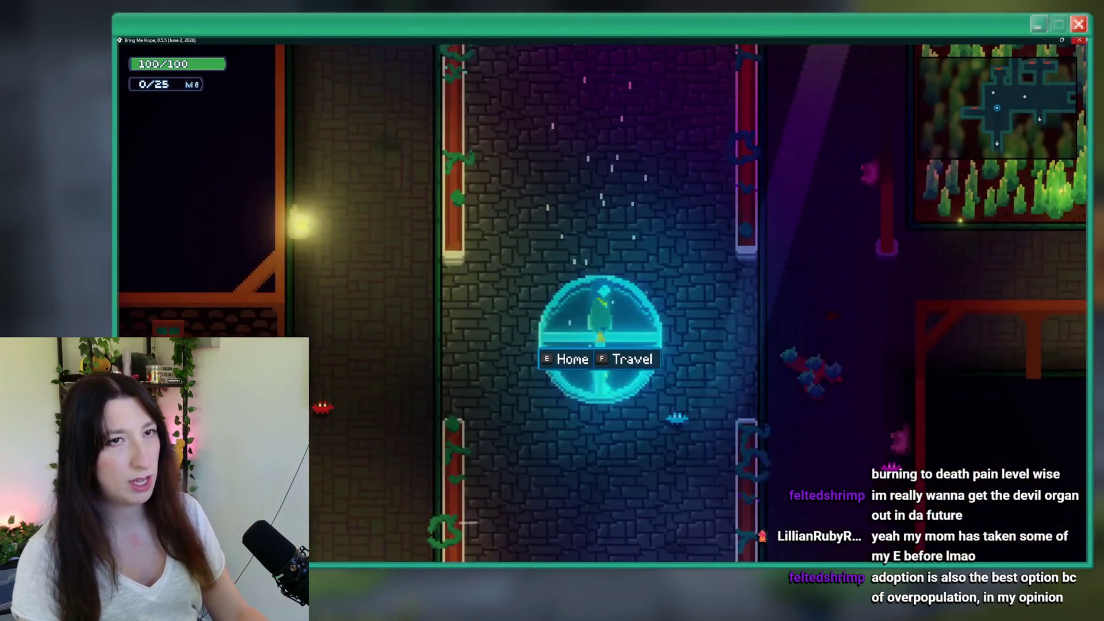
{"action": "key", "text": "Escape"}
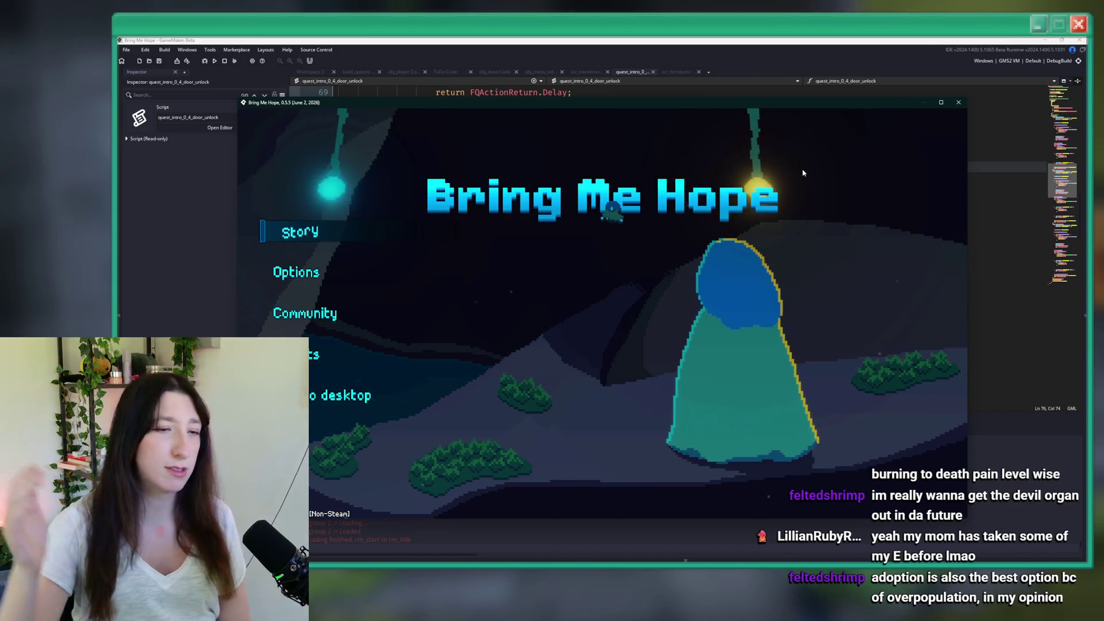
Step: Start Story into Sea Cave City, maximise the window, walk right into the next room, then close the game
{"action": "key", "text": "Return"}
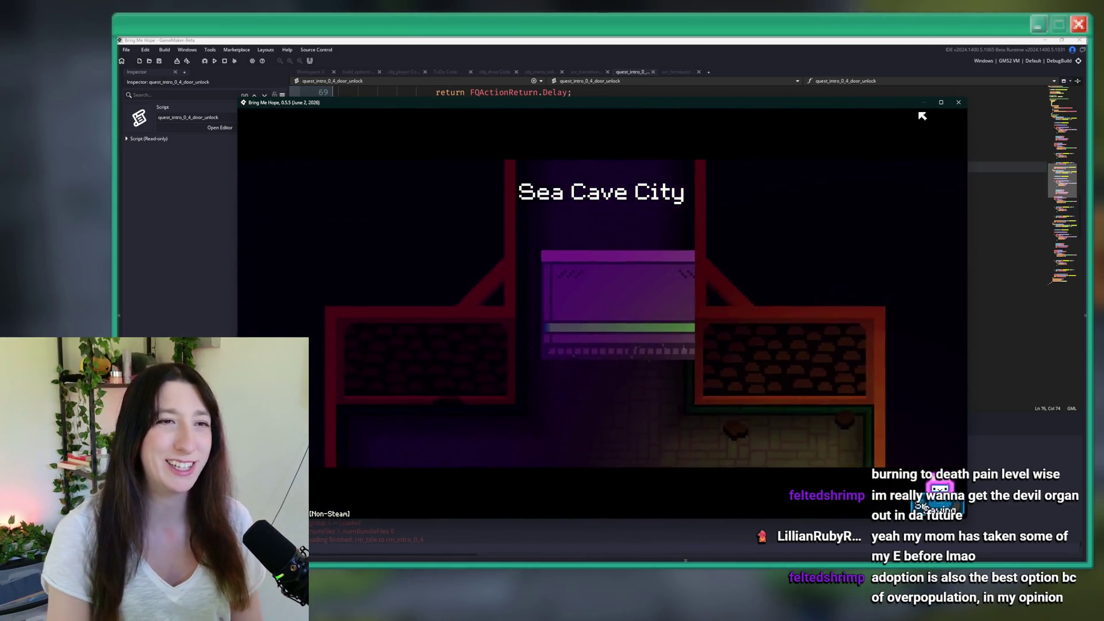
{"action": "left_click", "coordinate": [940, 103]}
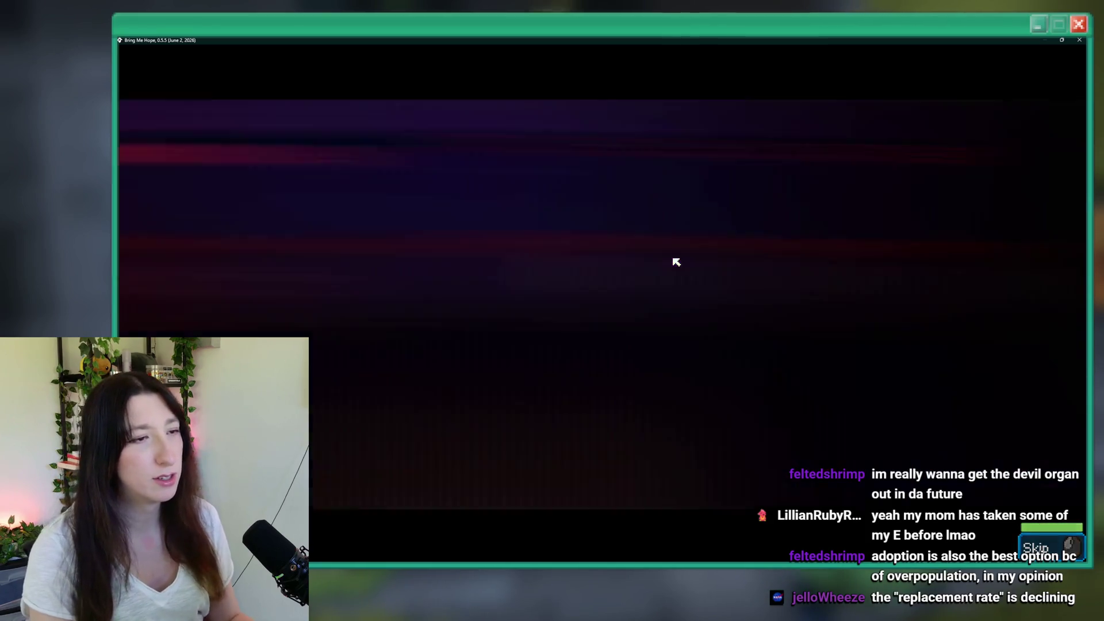
{"action": "key", "text": "d"}
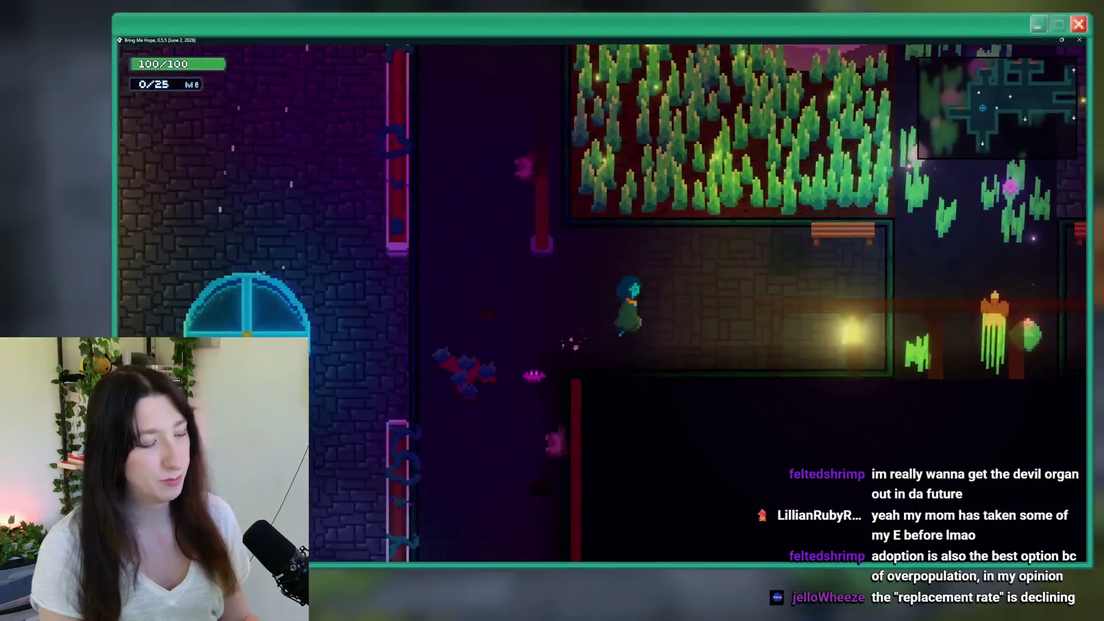
{"action": "key", "text": "Escape"}
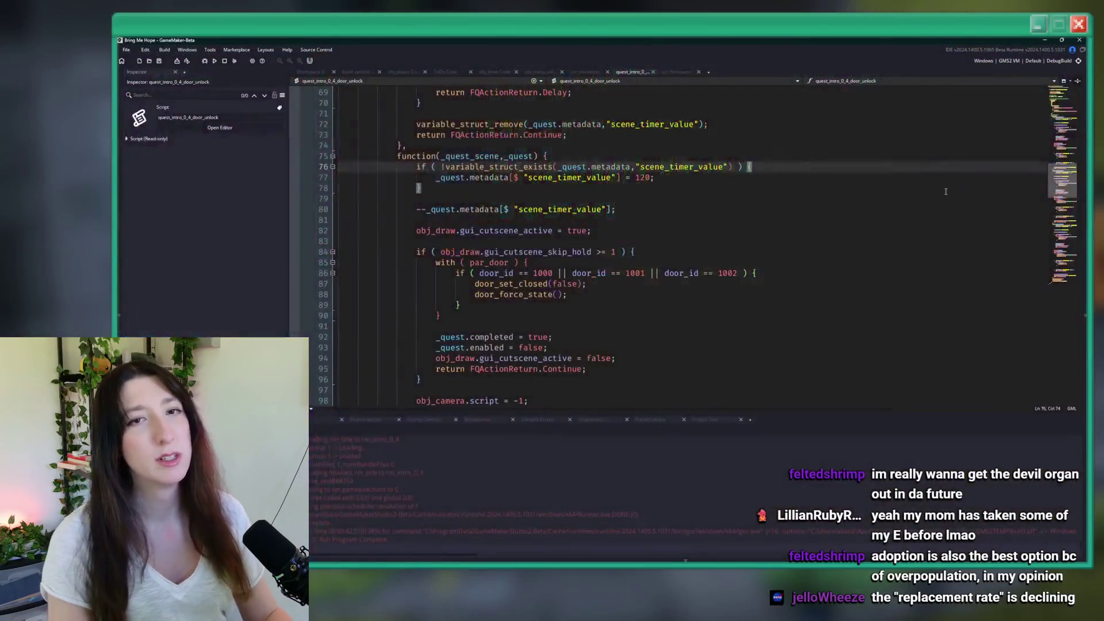
Step: Rebuild and run the project with F5 to relaunch the game test
{"action": "key", "text": "F5"}
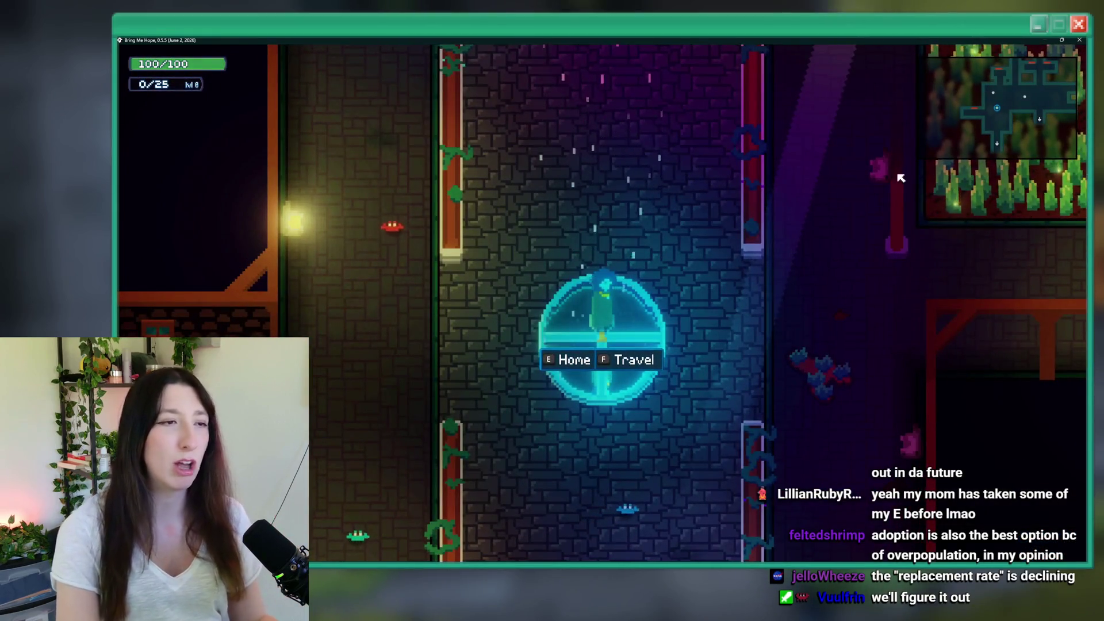
Step: Walk right into the grass garden, up to the room above, and back down onto the hatch
{"action": "key", "text": "d"}
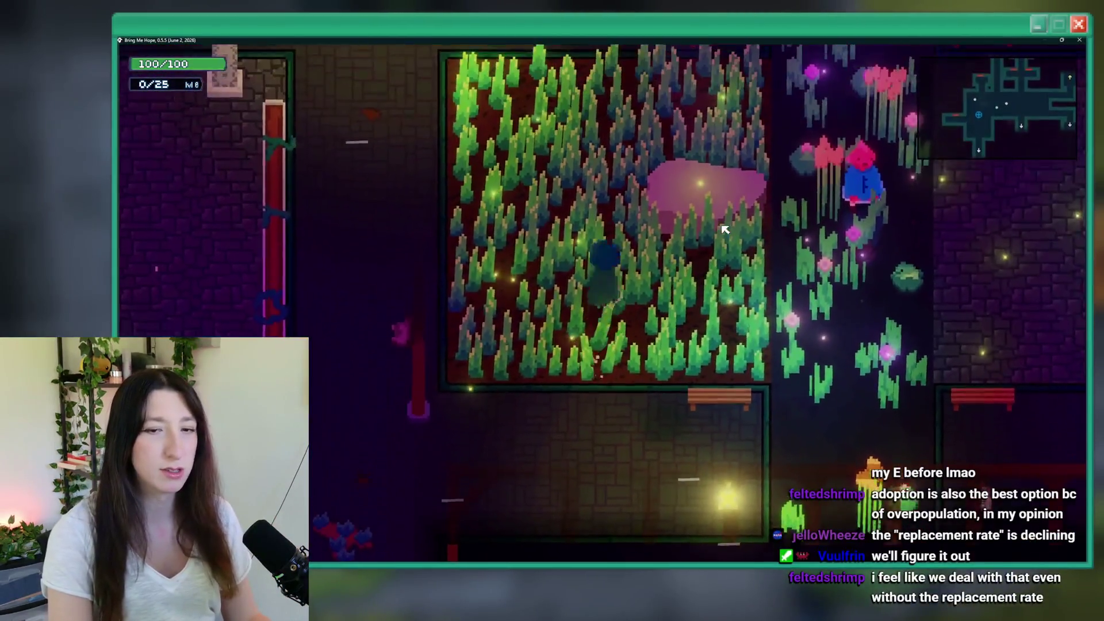
{"action": "key", "text": "w"}
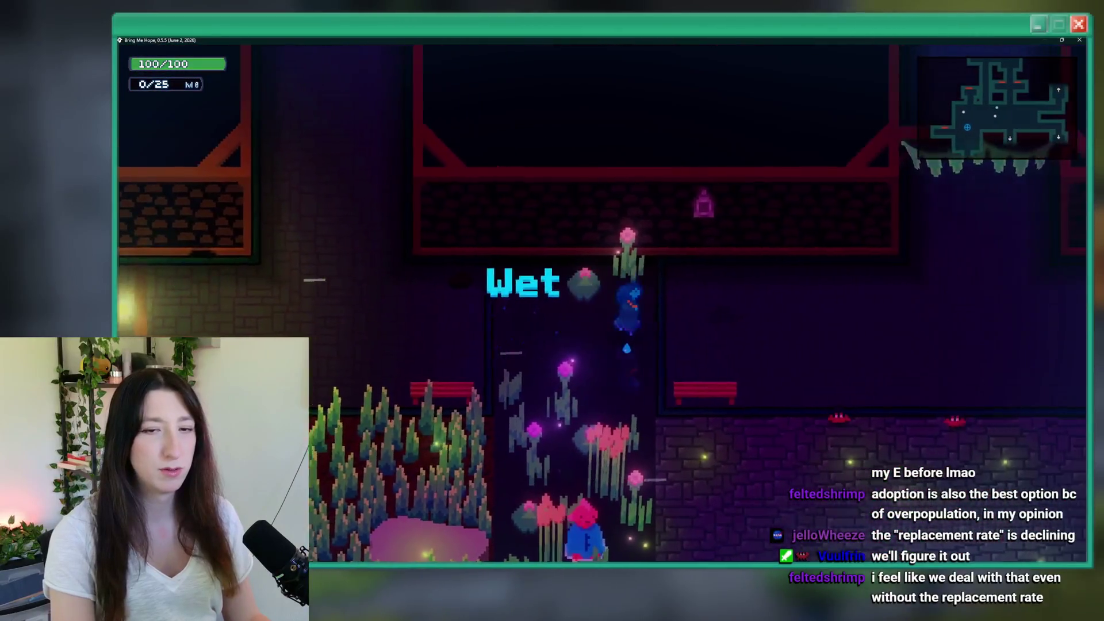
{"action": "key", "text": "s"}
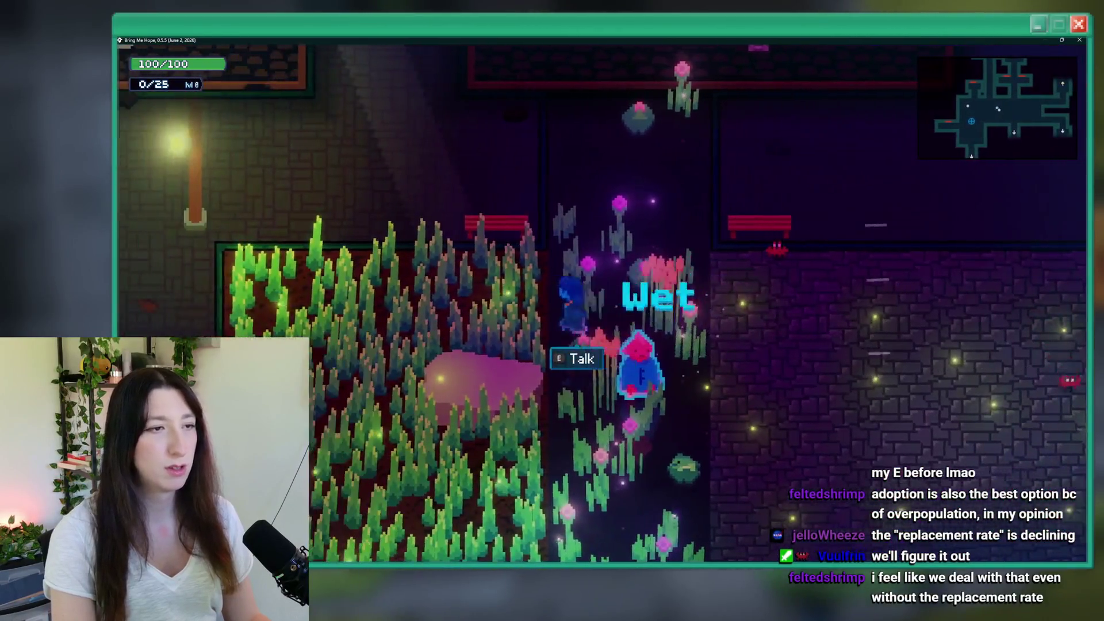
{"action": "key", "text": "a"}
{"action": "key", "text": "s"}
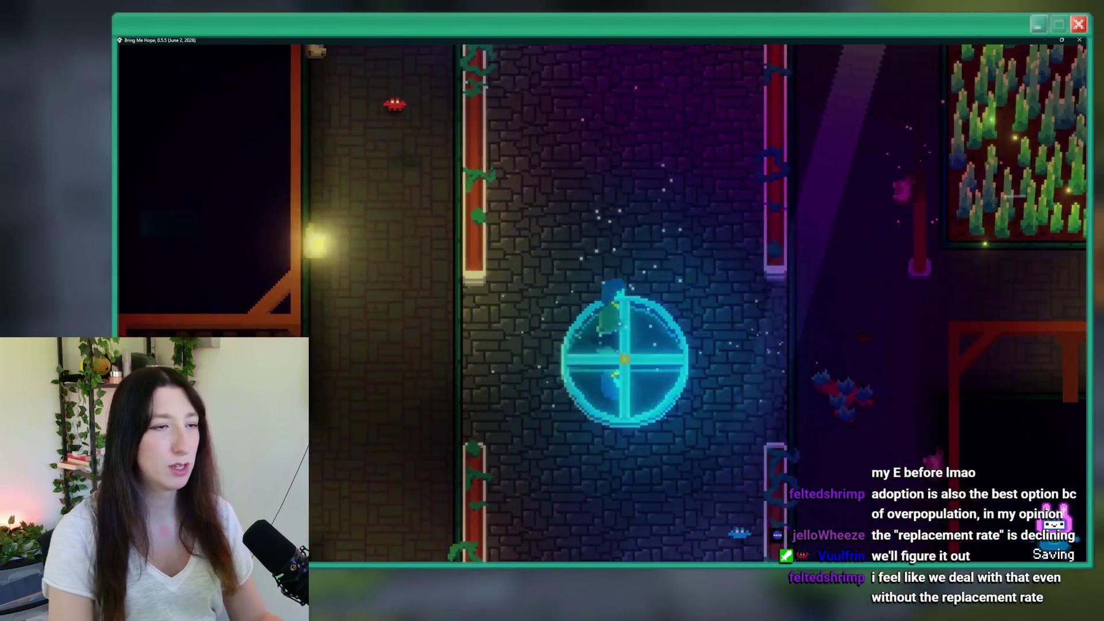
Step: From the pause menu, open the community Discord invite, then quit the run to the title screen
{"action": "key", "text": "Escape"}
{"action": "left_click", "coordinate": [722, 229]}
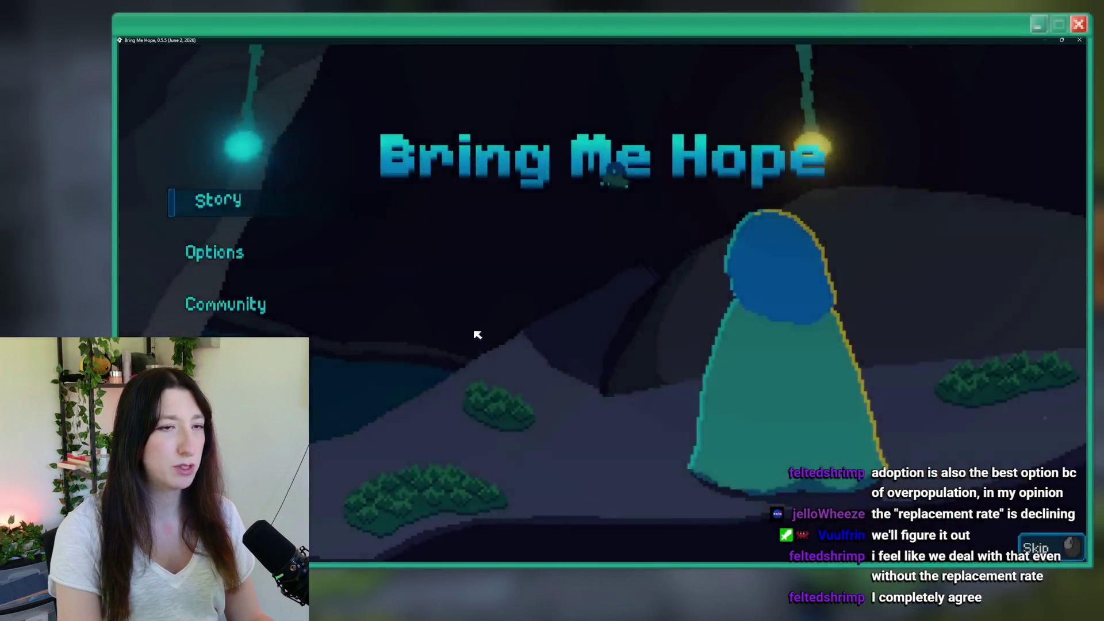
{"action": "left_click", "coordinate": [201, 198]}
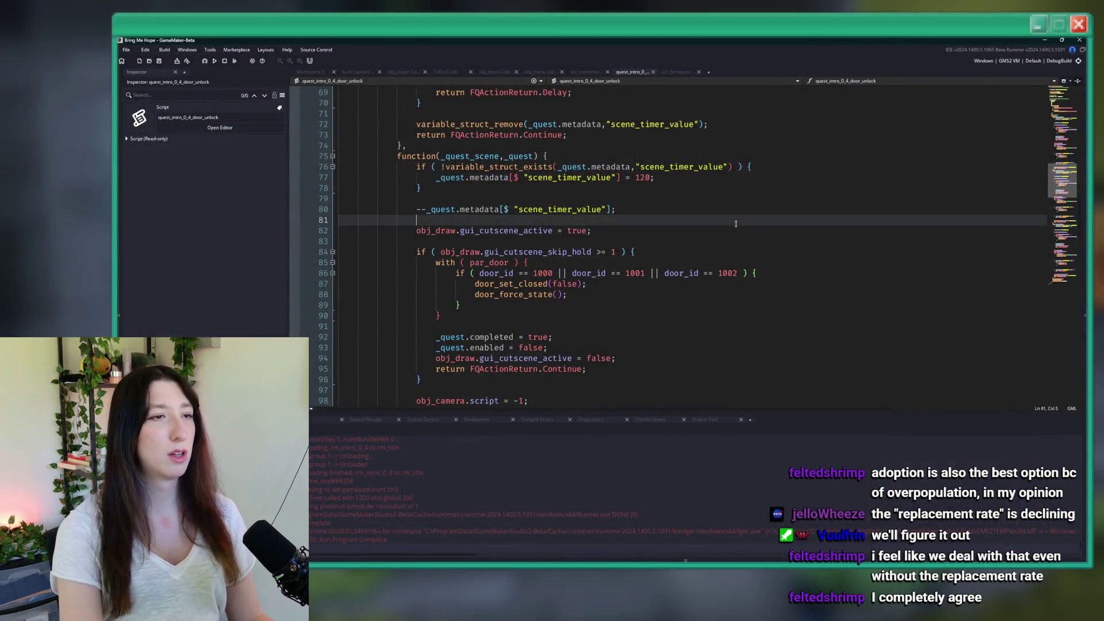
Step: Close the game window, place the caret on script line 88, and open the asset search
{"action": "left_click", "coordinate": [735, 210]}
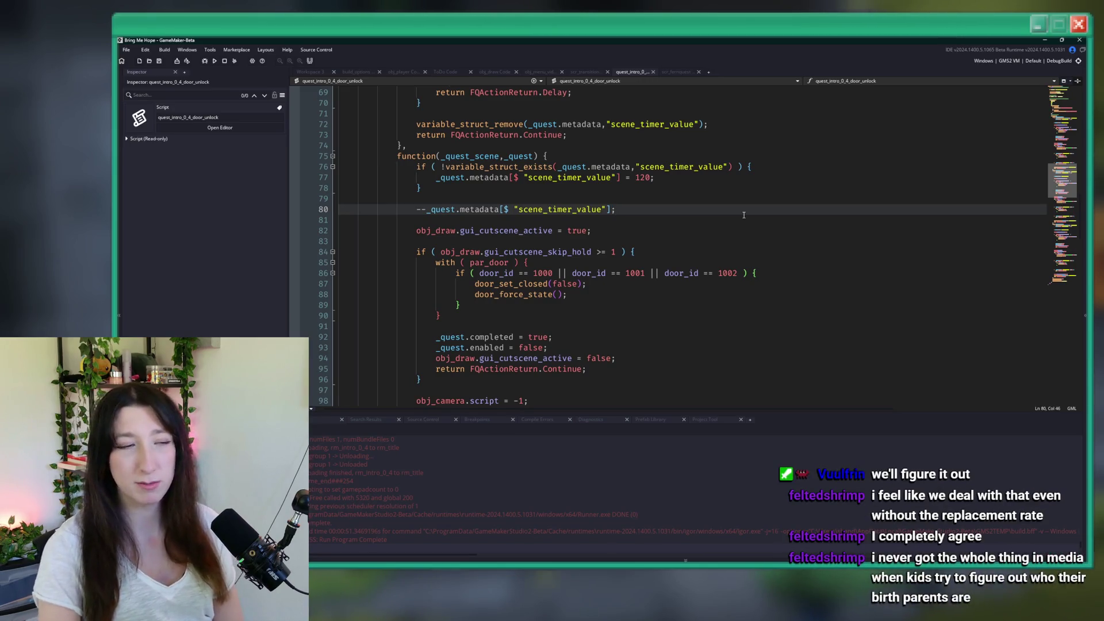
{"action": "left_click", "coordinate": [766, 294]}
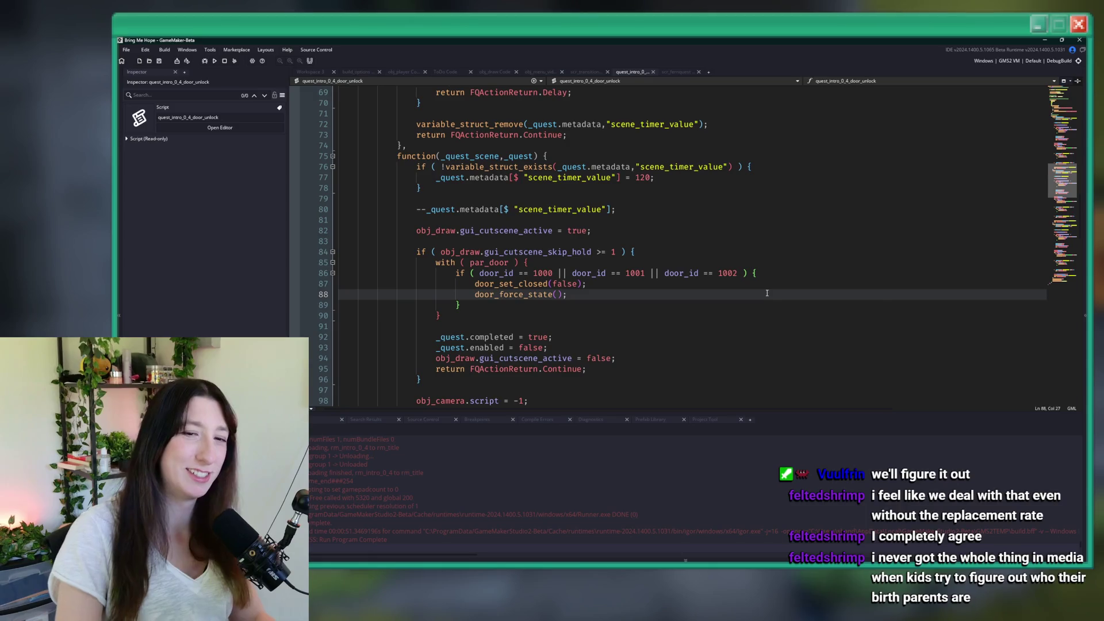
{"action": "key", "text": "ctrl+t"}
Step: Open the ToDo note, delete the 'Skip options for doors opening cutscene' entry, and save
{"action": "type", "text": "todo"}
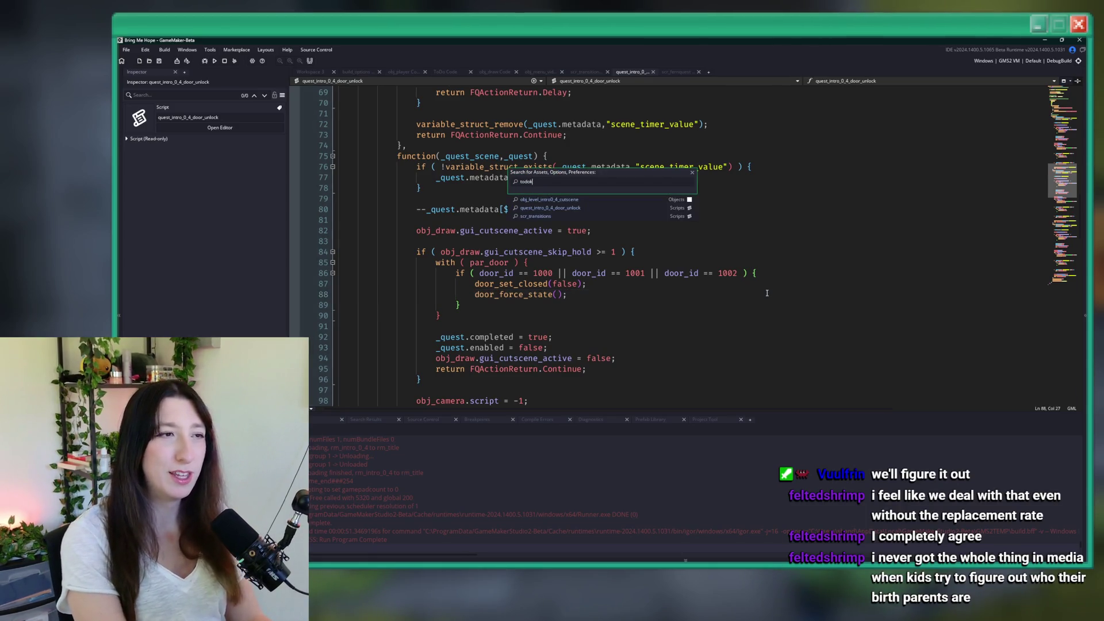
{"action": "key", "text": "Return"}
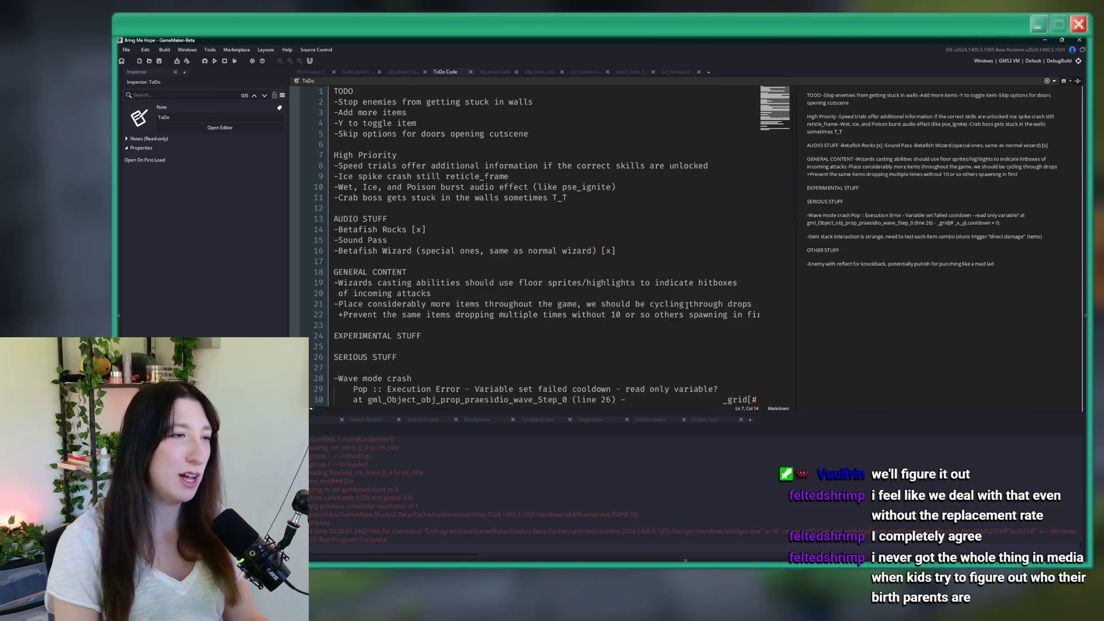
{"action": "left_click_drag", "start_coordinate": [582, 135], "coordinate": [591, 129]}
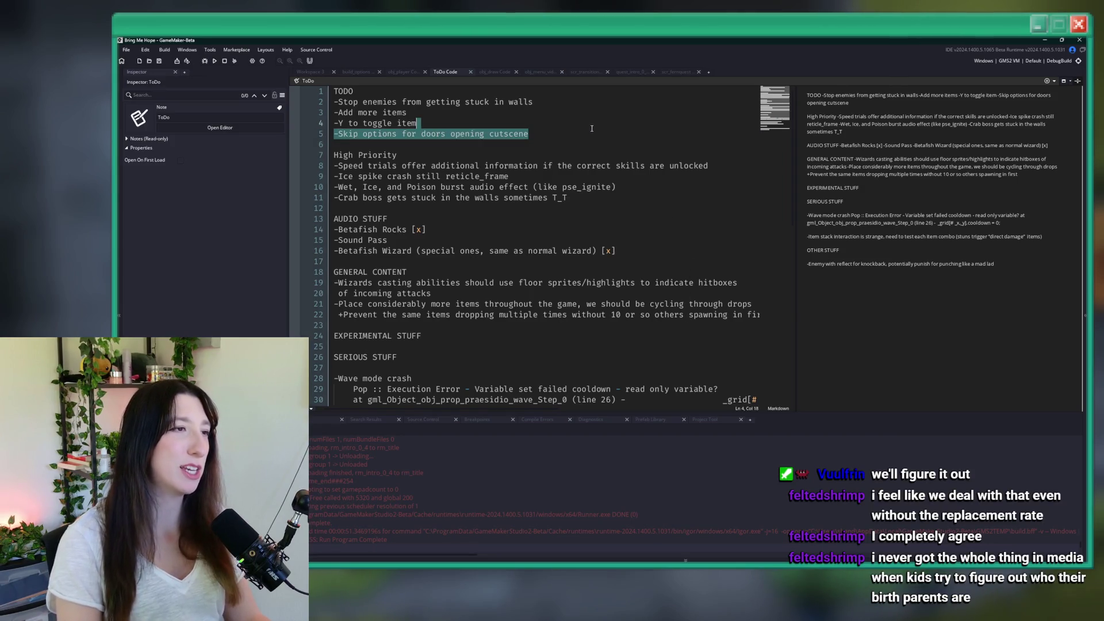
{"action": "type", "text": "|"}
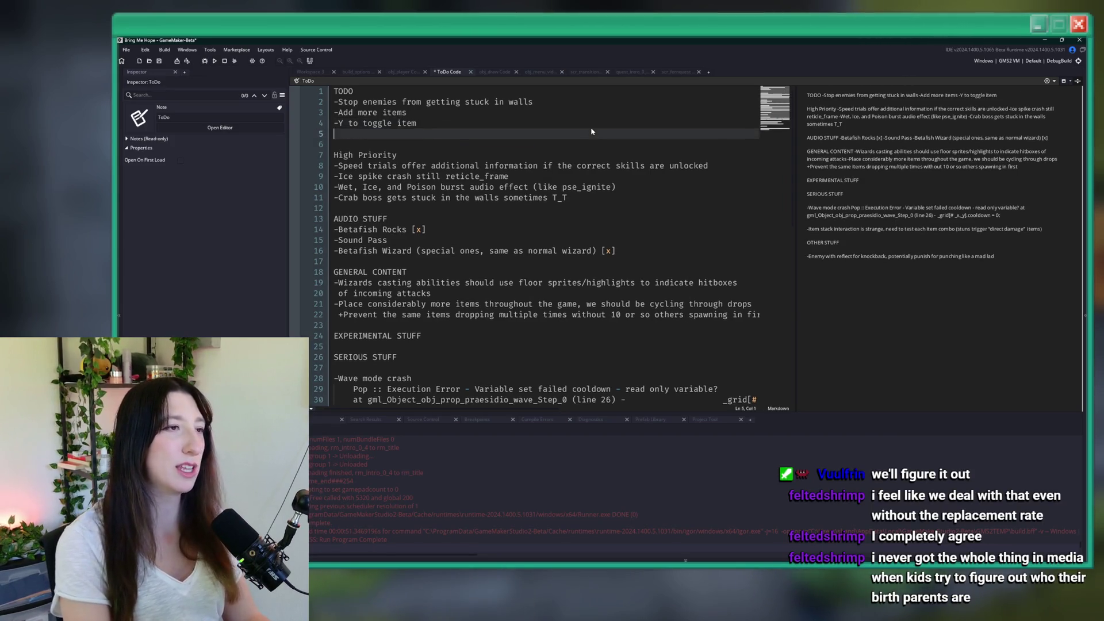
{"action": "key", "text": "ctrl+s"}
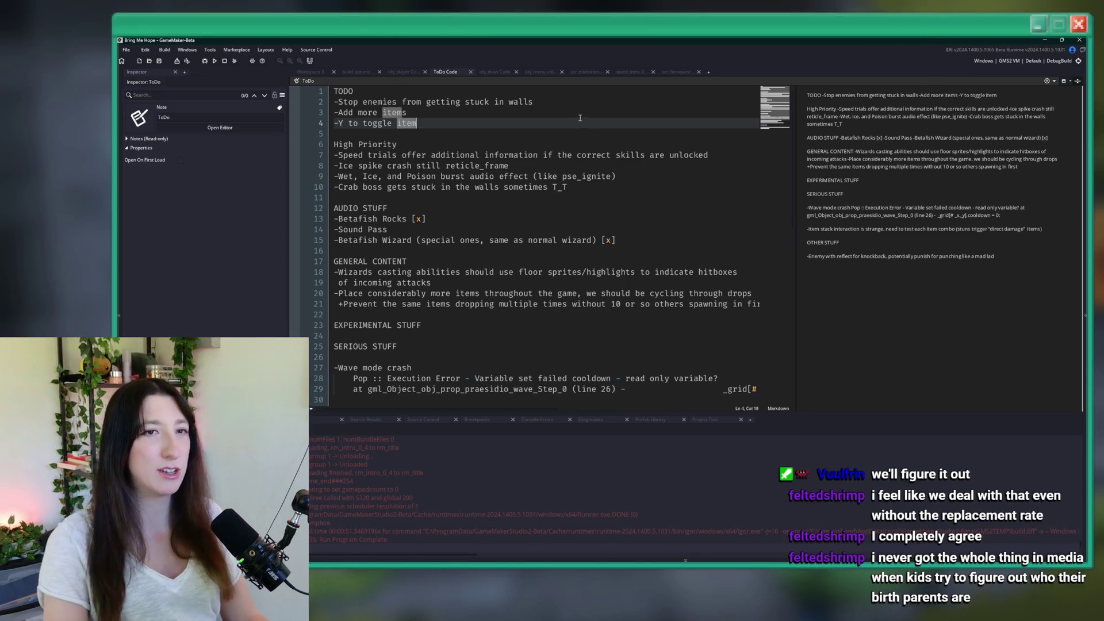
Step: Tidy the remaining ToDo lines around the 'Y to toggle item' entry, then switch to GitHub Desktop
{"action": "left_click", "coordinate": [592, 102]}
{"action": "left_click", "coordinate": [536, 129]}
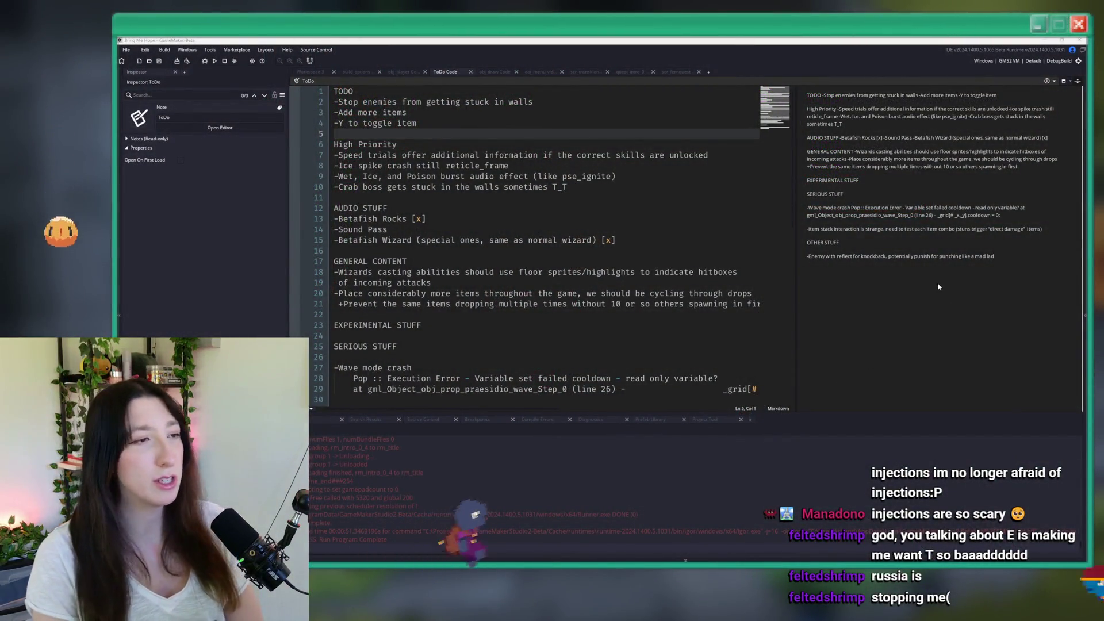
{"action": "left_click", "coordinate": [627, 123]}
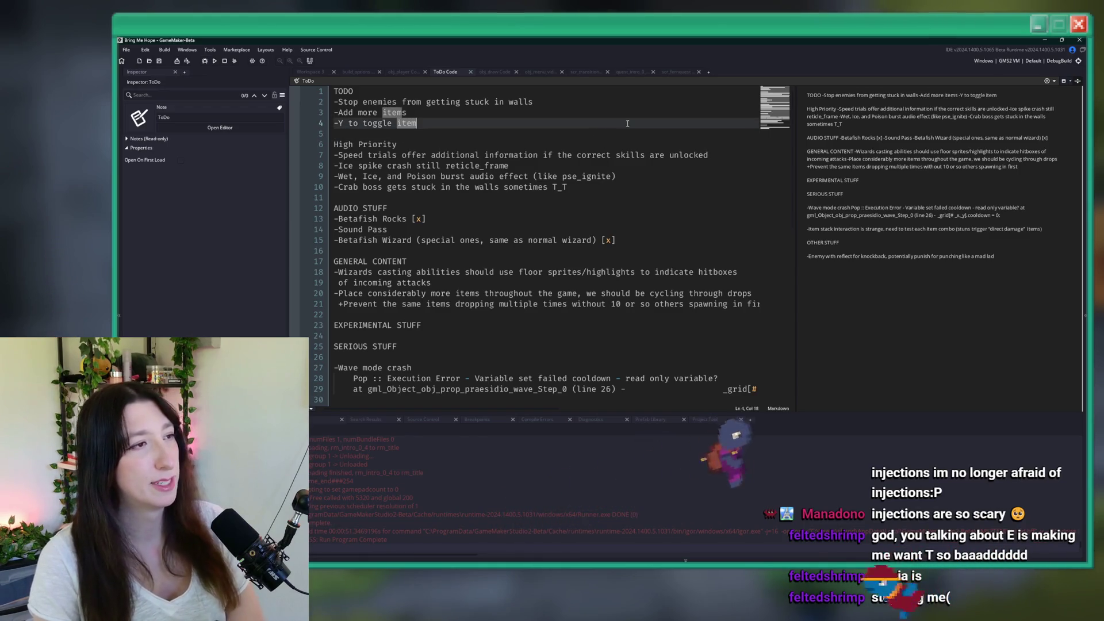
{"action": "key", "text": "alt+Tab"}
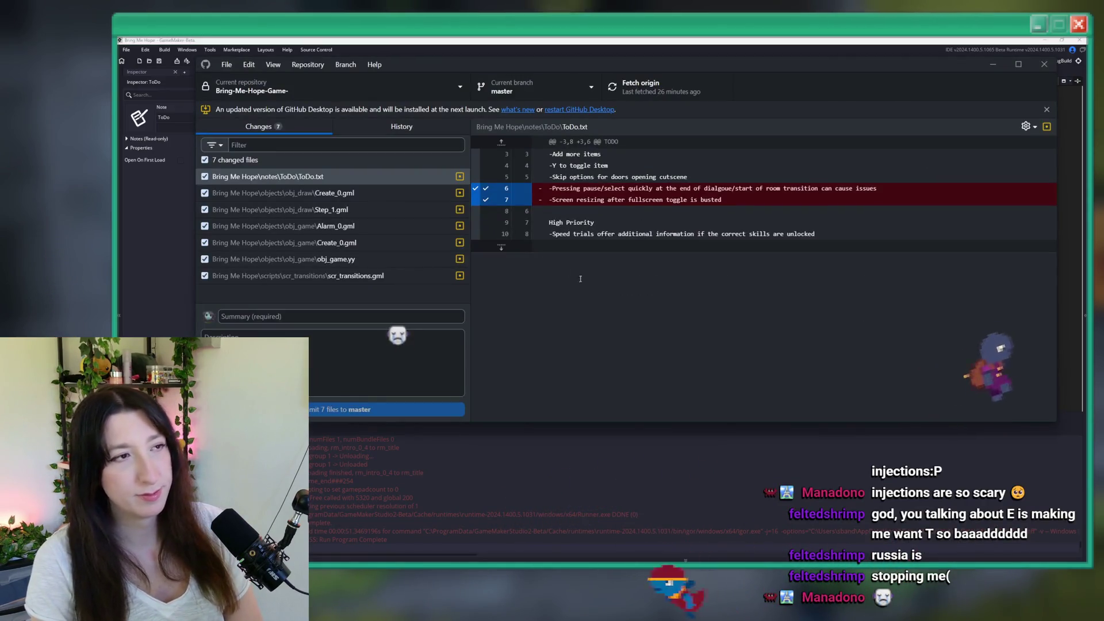
Step: Review the obj_game.yy and ToDo.txt diffs and commit all 8 files to master as 'Lots of bug fixes'
{"action": "left_click", "coordinate": [391, 290]}
{"action": "left_click", "coordinate": [385, 262]}
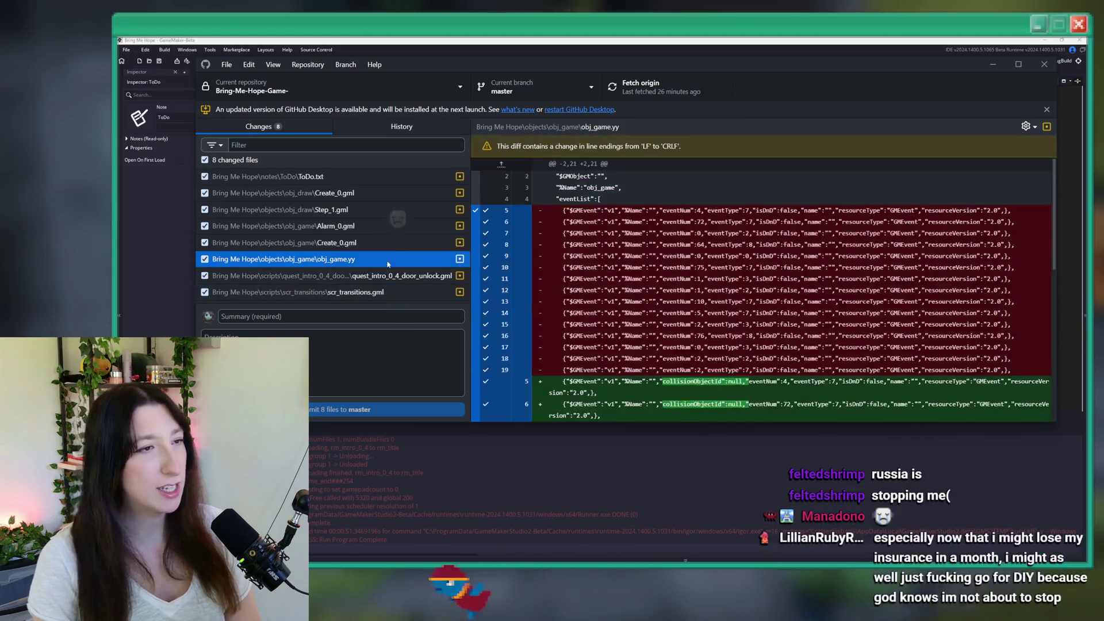
{"action": "key", "text": "Up"}
{"action": "key", "text": "Up"}
{"action": "key", "text": "Up"}
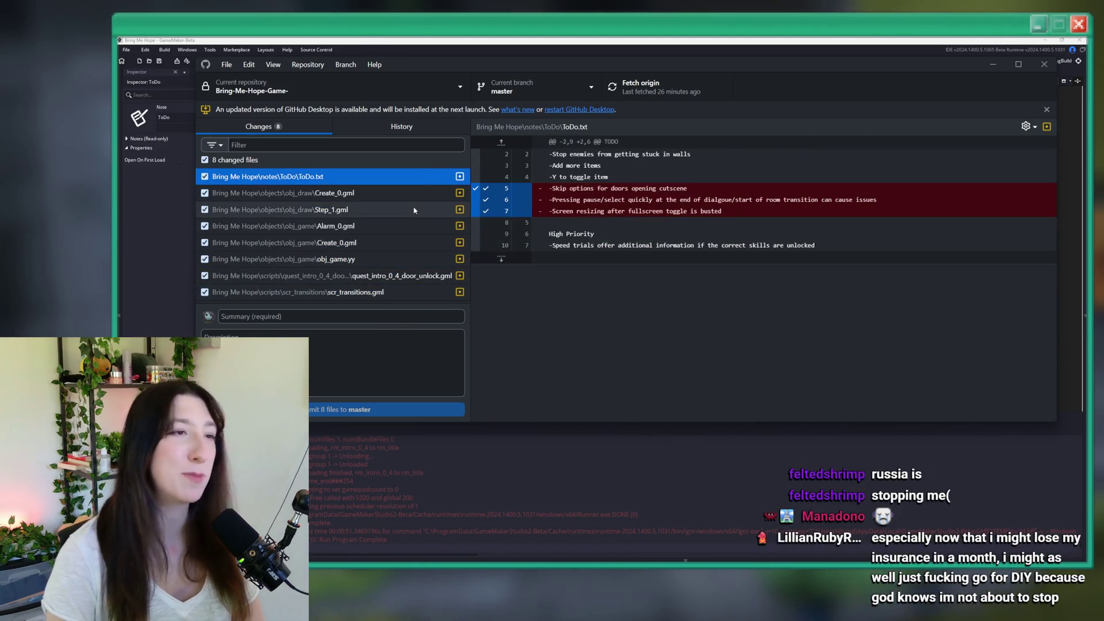
{"action": "left_click", "coordinate": [359, 315]}
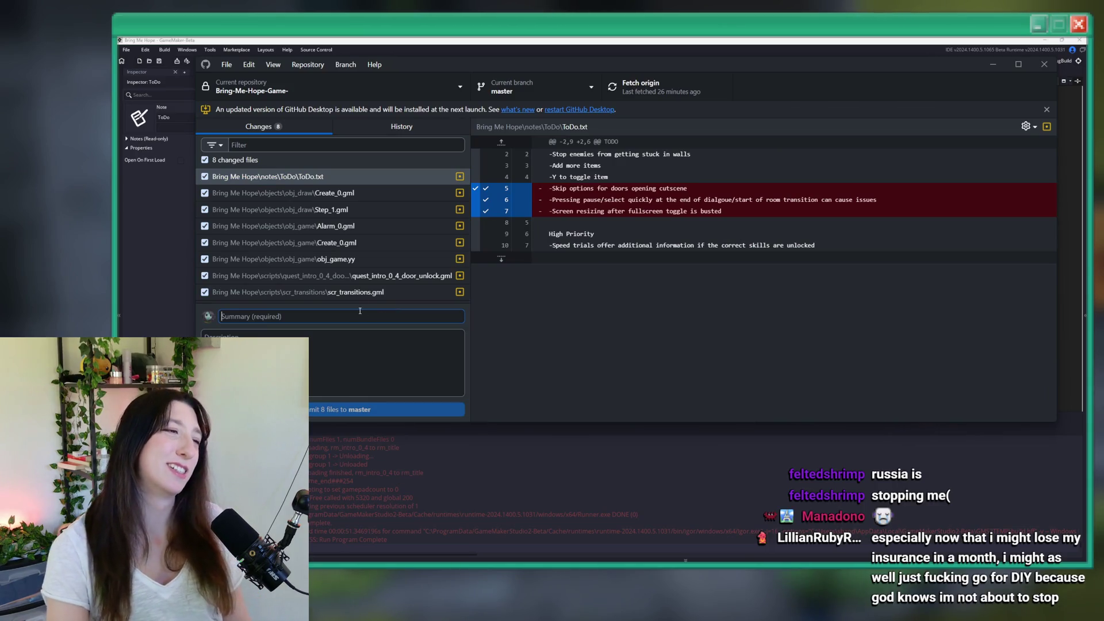
{"action": "type", "text": "Lots of b"}
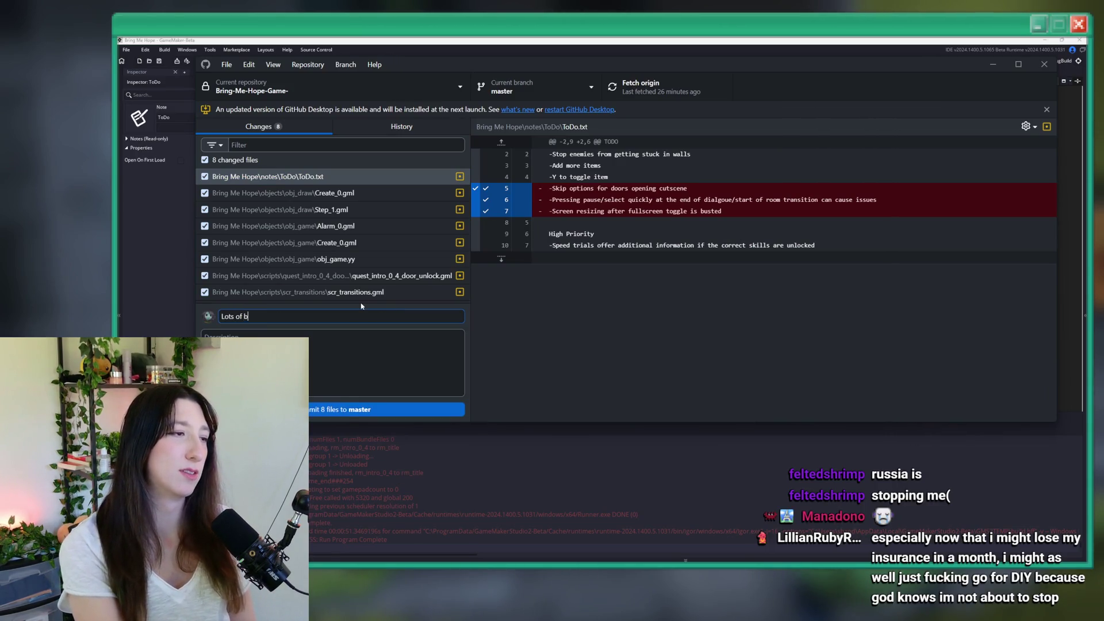
{"action": "type", "text": "ug fixes"}
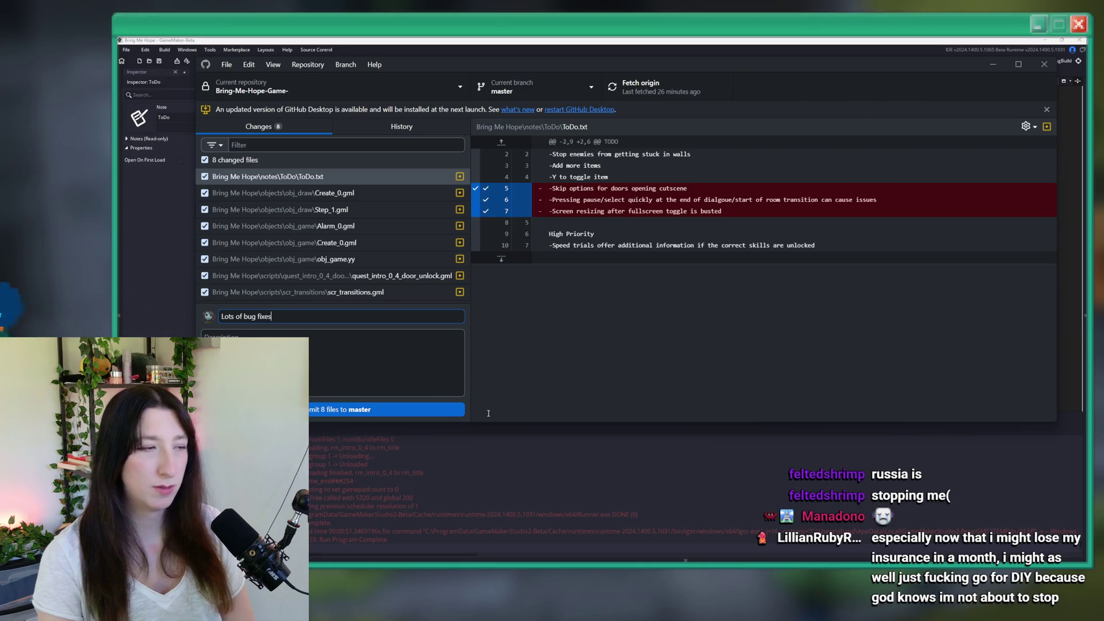
{"action": "left_click", "coordinate": [461, 410]}
Step: Push the commit to origin, check its files in History, then return to GameMaker's ToDo note
{"action": "key", "text": "ctrl+p"}
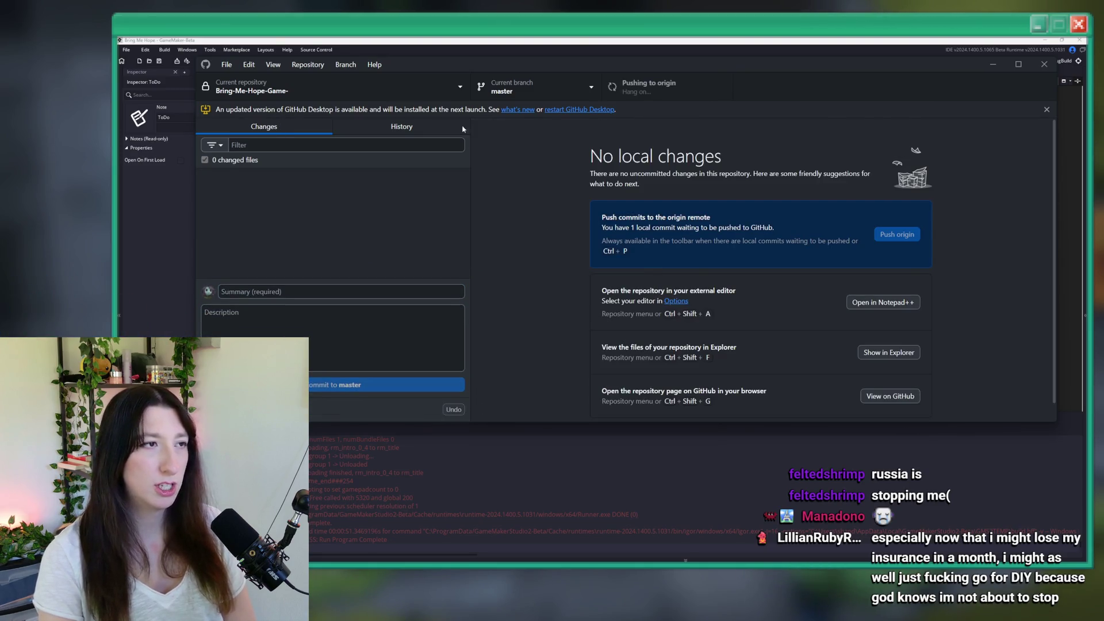
{"action": "left_click", "coordinate": [368, 127]}
{"action": "left_click", "coordinate": [330, 164]}
{"action": "left_click", "coordinate": [264, 127]}
{"action": "left_click", "coordinate": [401, 127]}
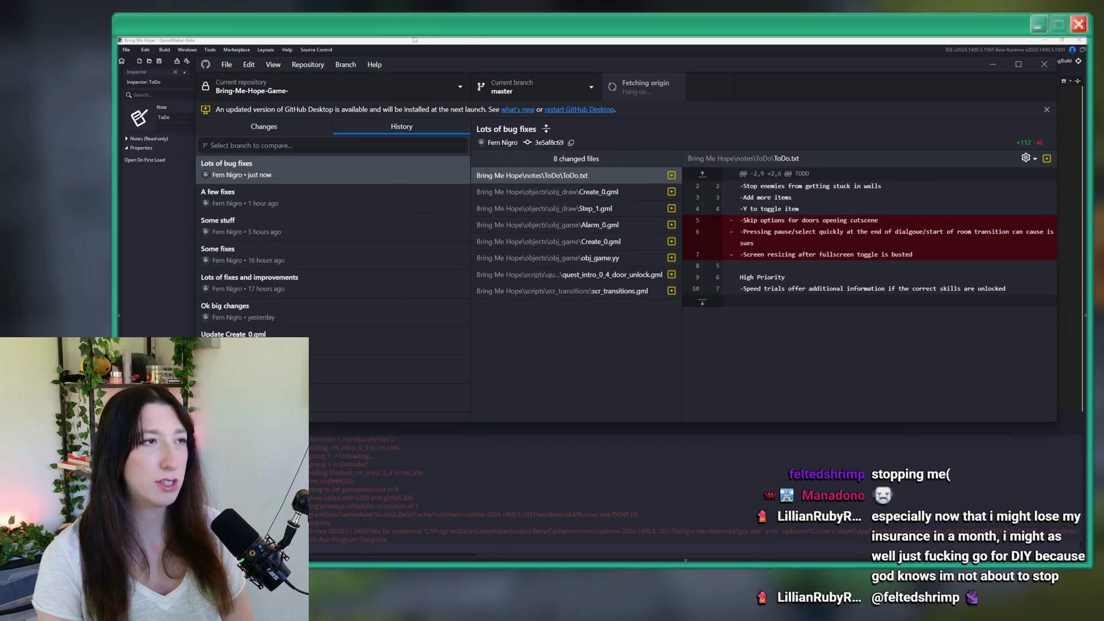
{"action": "left_click", "coordinate": [412, 39]}
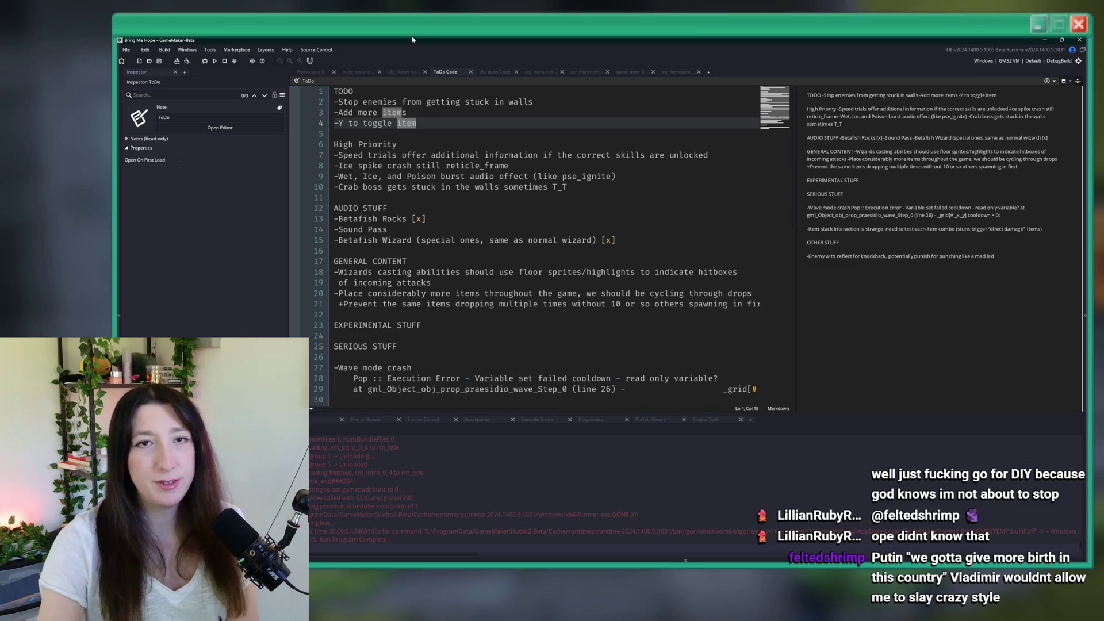
{"action": "left_click", "coordinate": [423, 111]}
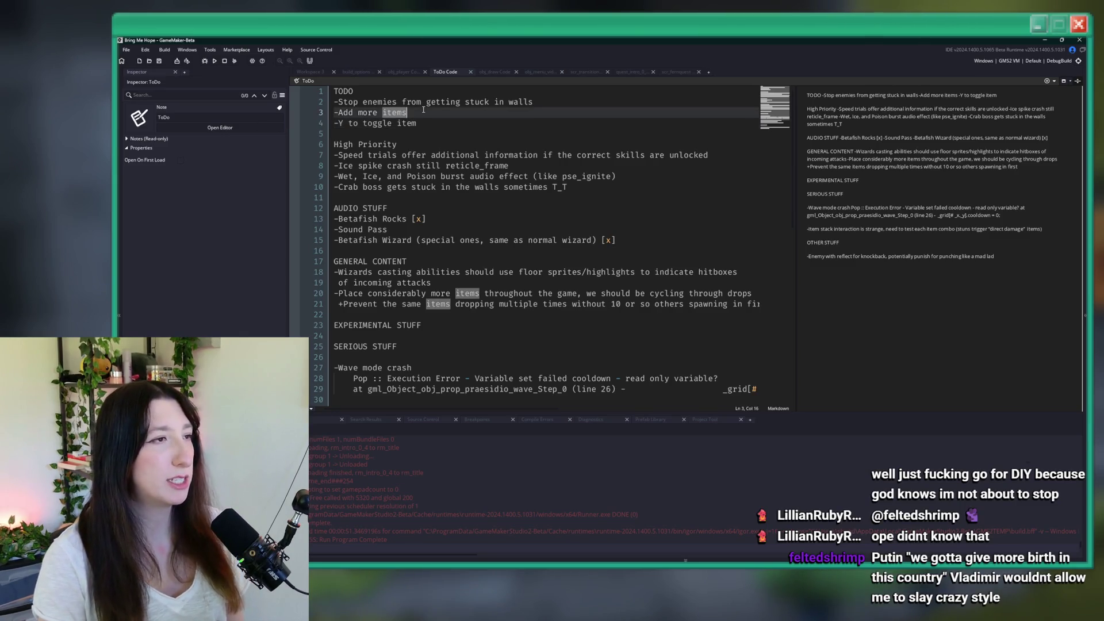
Step: Show the amb_beyond_heavencrystal sound in Workspace 3 and start a fresh build with F5
{"action": "left_click", "coordinate": [396, 72]}
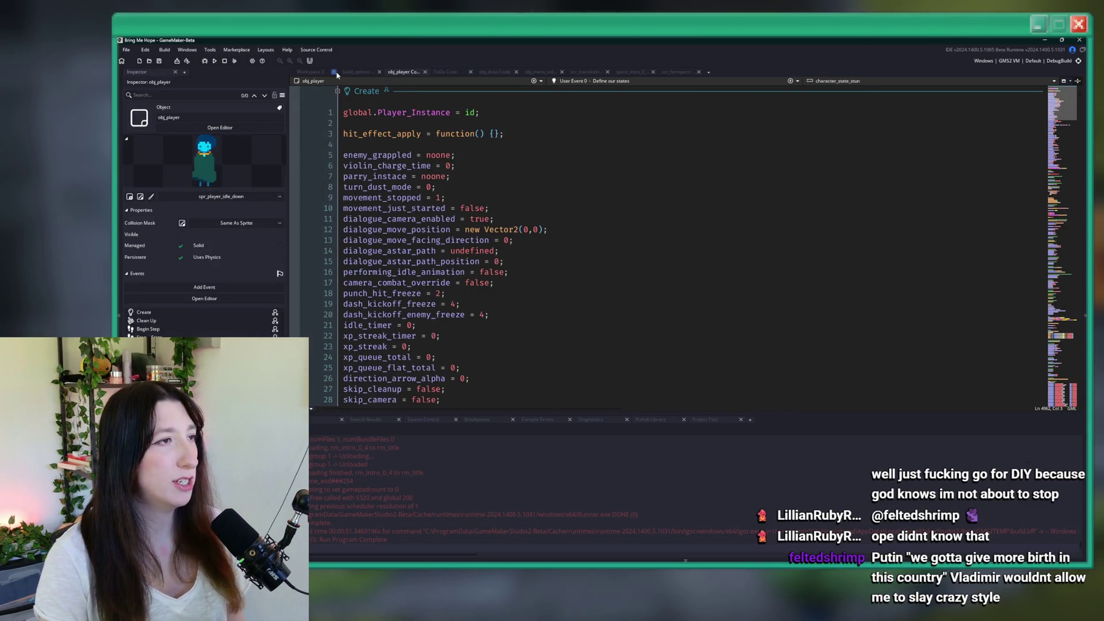
{"action": "left_click", "coordinate": [312, 72]}
{"action": "left_click_drag", "start_coordinate": [614, 132], "coordinate": [576, 170]}
{"action": "key", "text": "F5"}
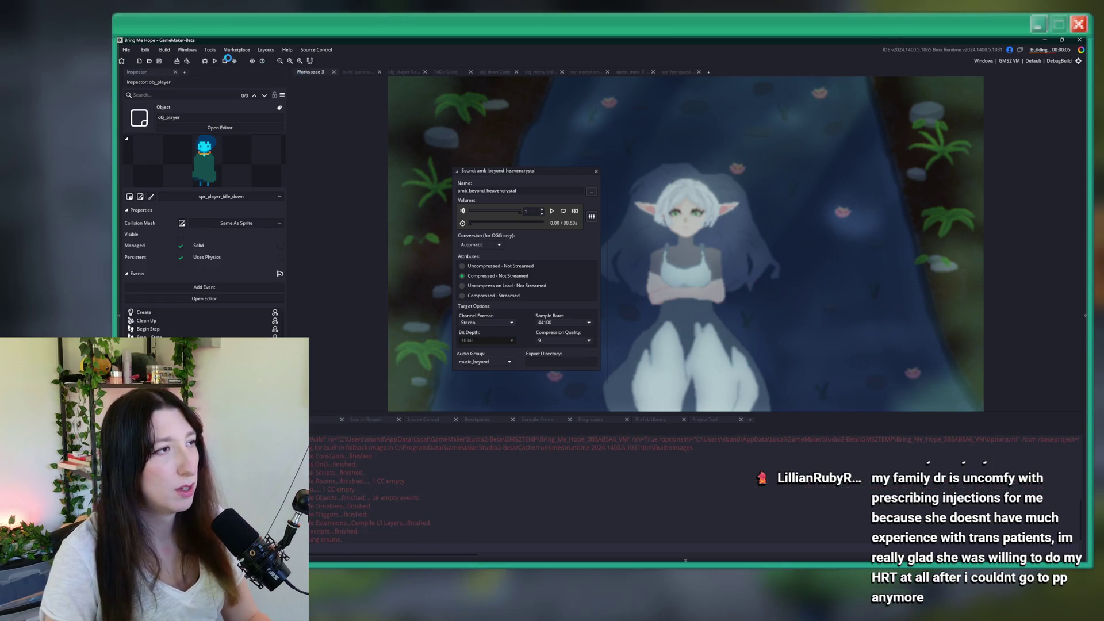
Step: Search the assets for 'cry' and open the amb_beyond_heavencrystal sound
{"action": "key", "text": "ctrl+t"}
{"action": "type", "text": "heaven"}
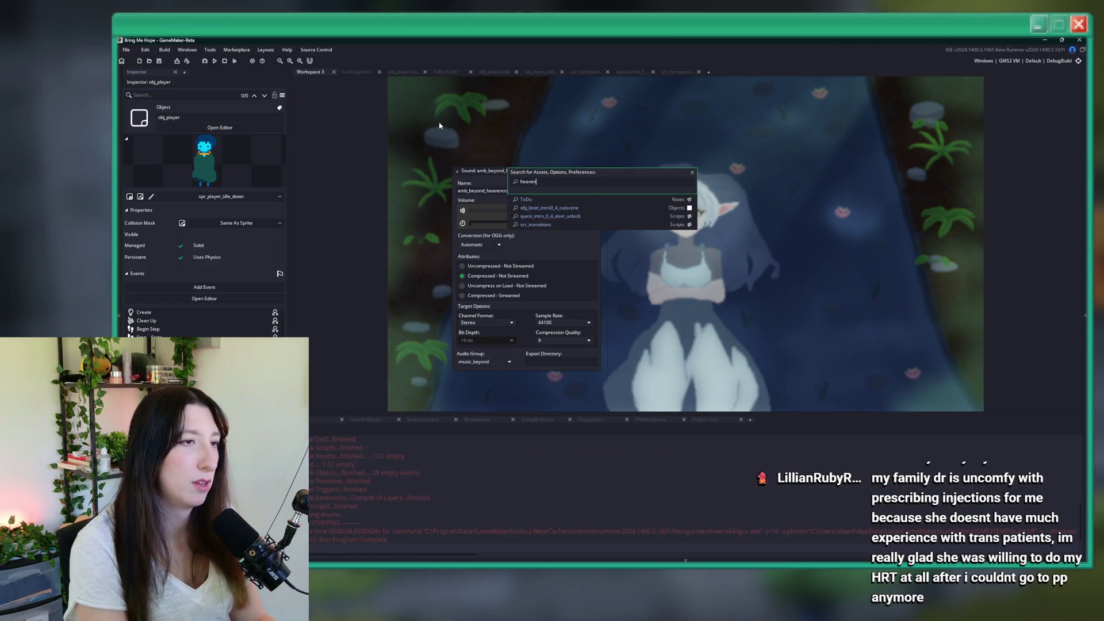
{"action": "type", "text": "cry"}
{"action": "key", "text": "Down"}
{"action": "key", "text": "Down"}
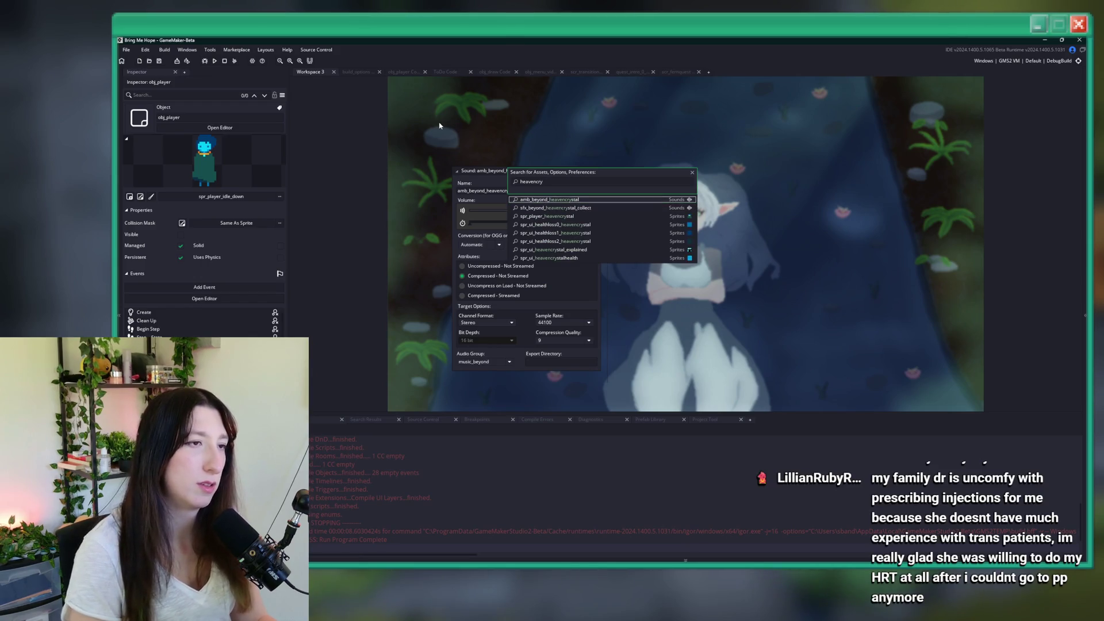
{"action": "key", "text": "Down"}
{"action": "key", "text": "Down"}
{"action": "key", "text": "Down"}
{"action": "key", "text": "Up"}
{"action": "key", "text": "Up"}
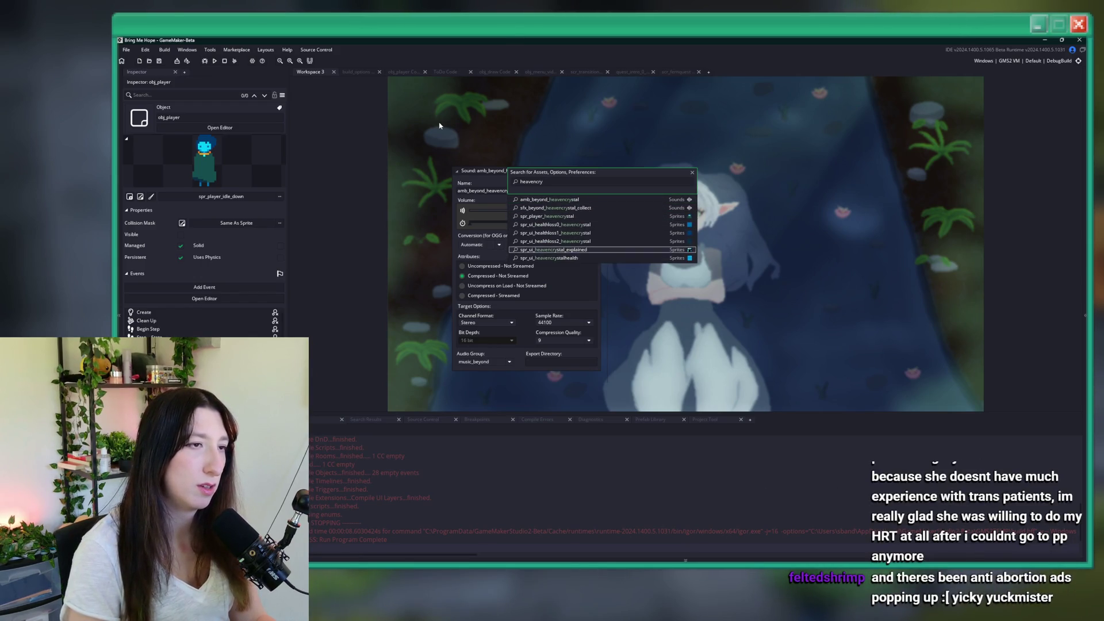
{"action": "key", "text": "Up"}
{"action": "key", "text": "Up"}
{"action": "key", "text": "Up"}
{"action": "key", "text": "Return"}
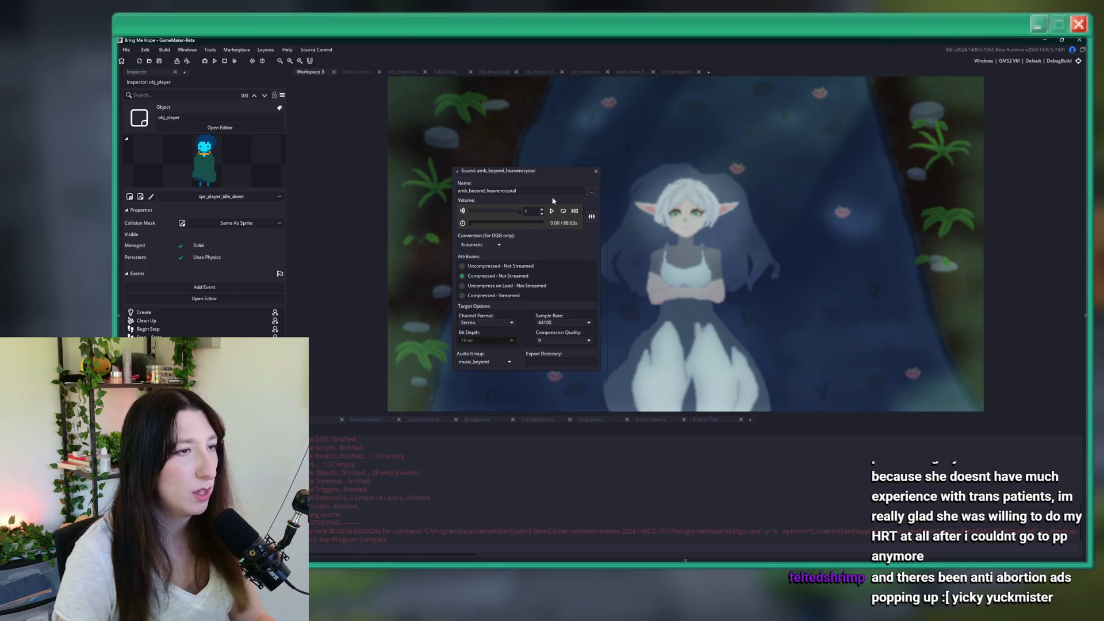
Step: Find all uses of amb_beyond_heavencrystal and open scr_audio_unique at obj_prop_beyond_heaven_crystal, line 1194
{"action": "key", "text": "ctrl+shift+f"}
{"action": "key", "text": "Return"}
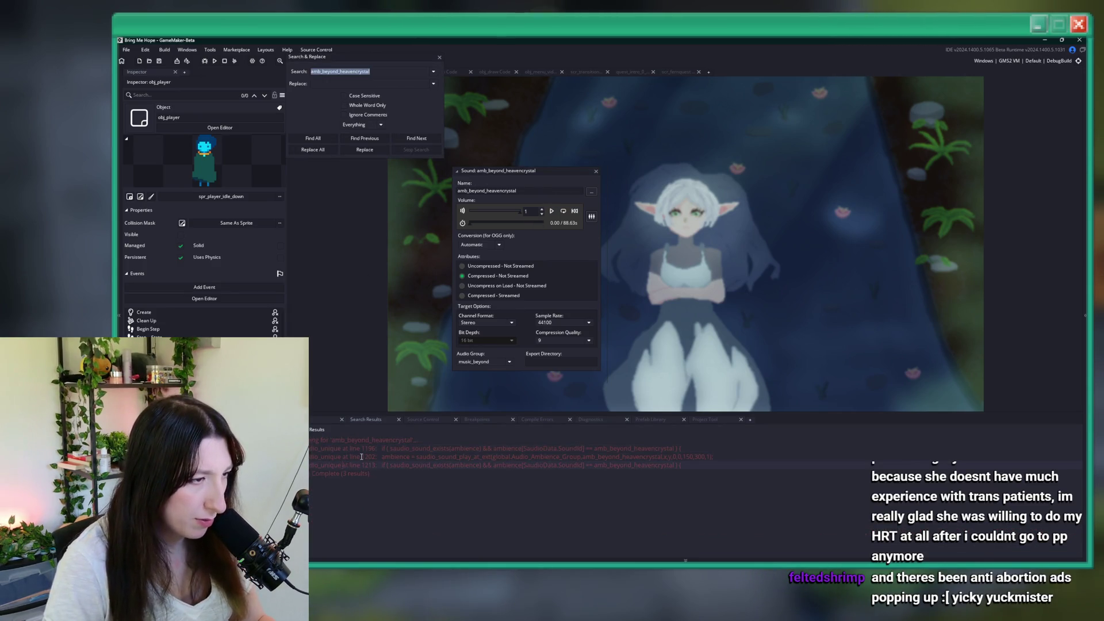
{"action": "double_click", "coordinate": [368, 455]}
{"action": "scroll", "coordinate": [413, 291], "scroll_direction": "up", "scroll_amount": 5}
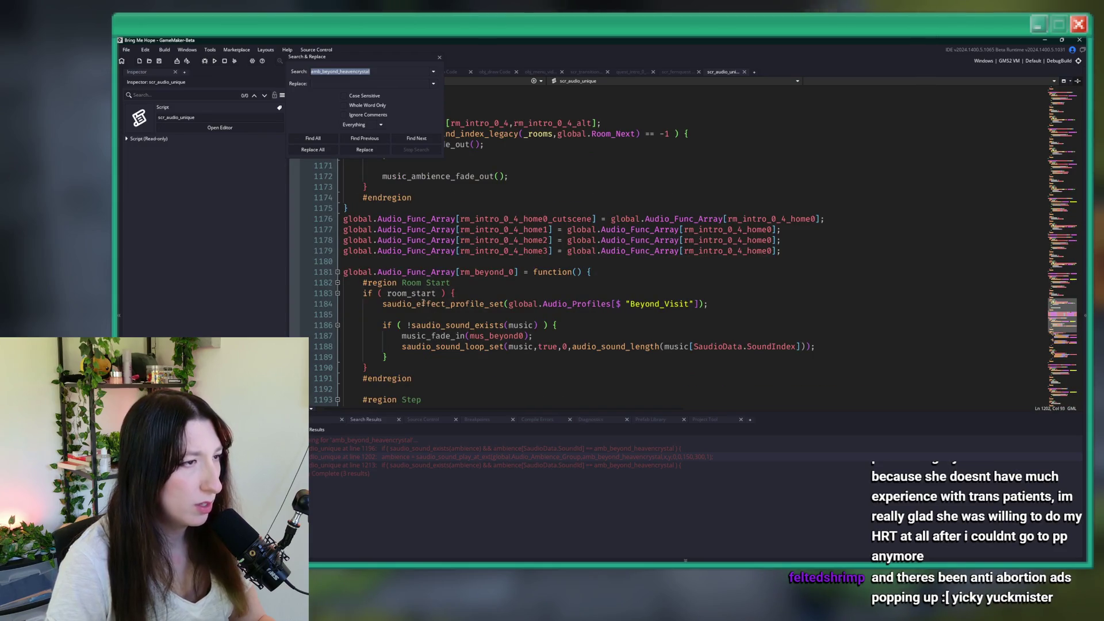
{"action": "scroll", "coordinate": [413, 291], "scroll_direction": "down", "scroll_amount": 2}
{"action": "double_click", "coordinate": [515, 281]}
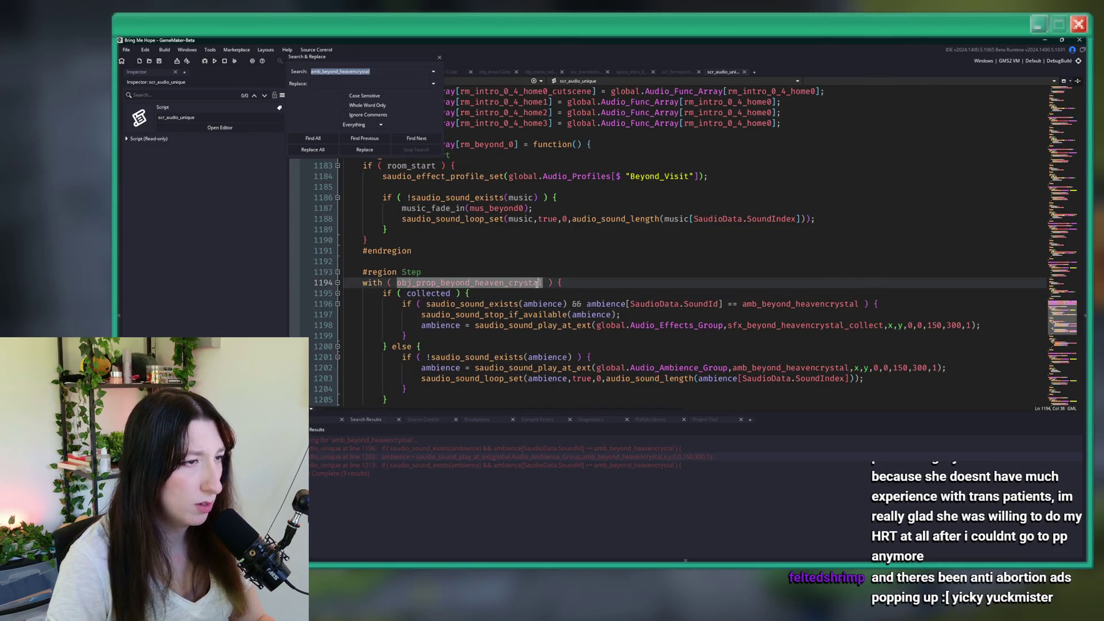
{"action": "mouse_move", "coordinate": [508, 283]}
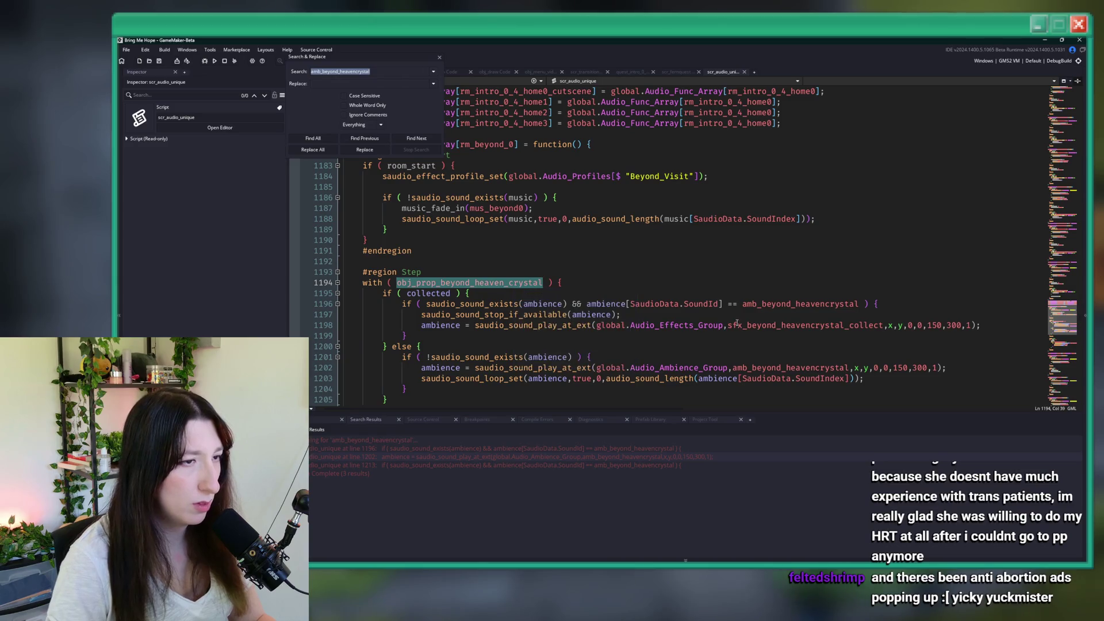
{"action": "double_click", "coordinate": [534, 282]}
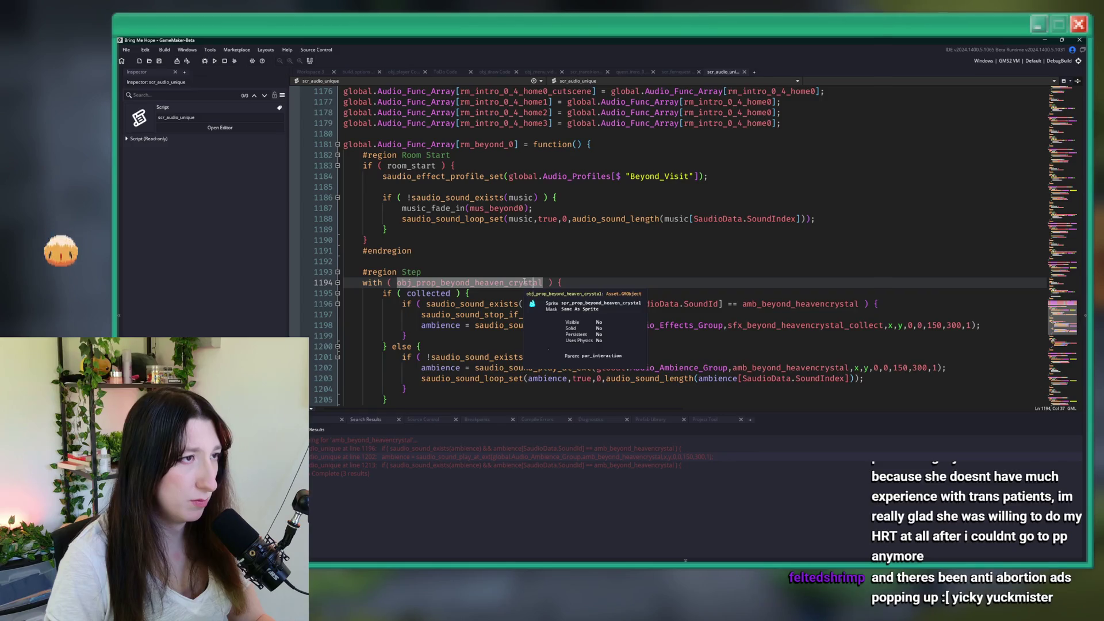
{"action": "scroll", "coordinate": [522, 280], "scroll_direction": "down", "scroll_amount": 2}
{"action": "key", "text": "End"}
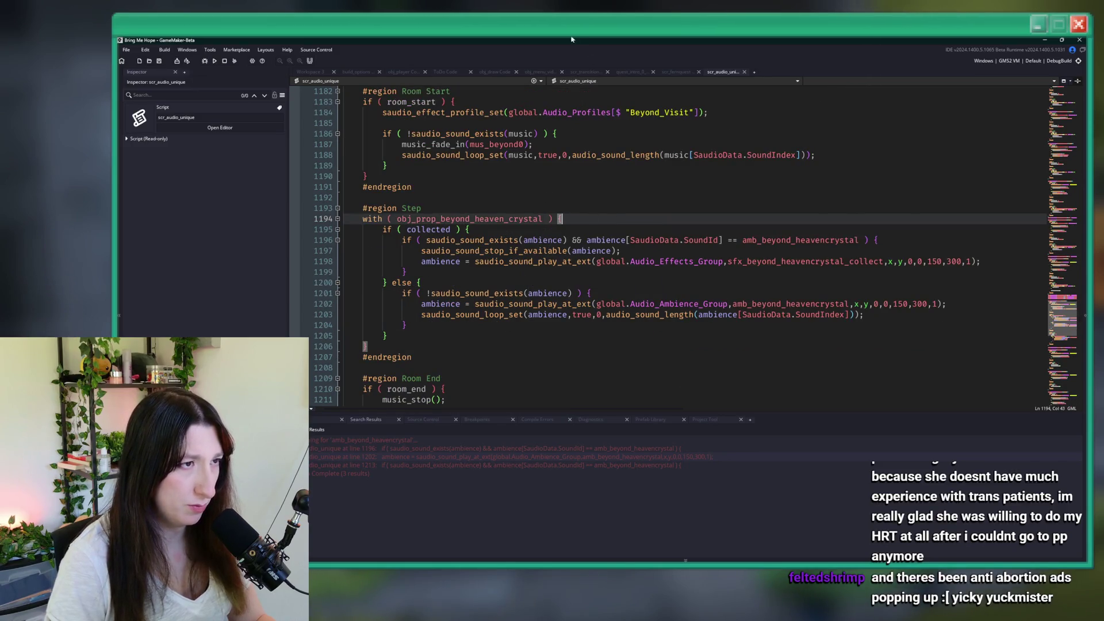
{"action": "double_click", "coordinate": [540, 218]}
Step: Add an 'if ( global.Room_Next == room )' line under the rm_beyond_0 Step region marker
{"action": "left_click", "coordinate": [571, 205]}
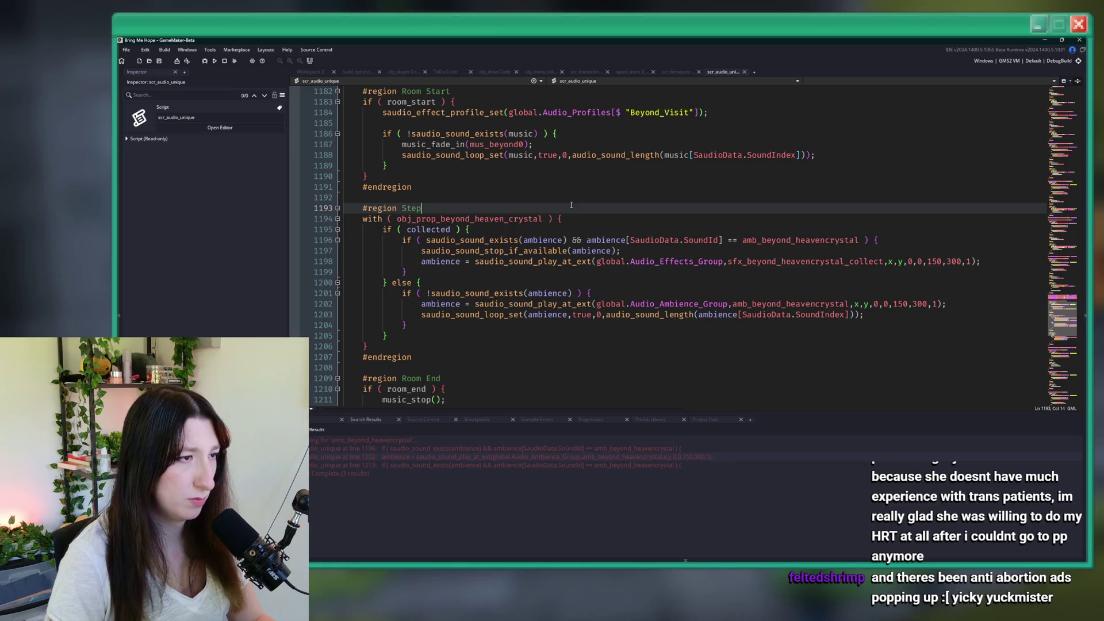
{"action": "key", "text": "Return"}
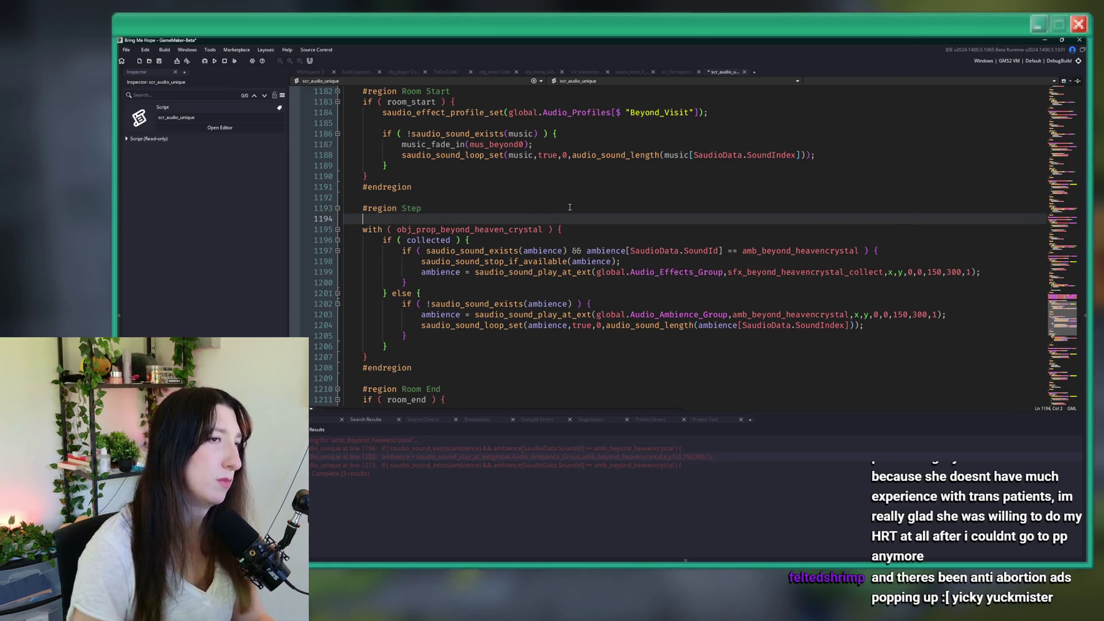
{"action": "scroll", "coordinate": [568, 207], "scroll_direction": "up", "scroll_amount": 6}
{"action": "scroll", "coordinate": [566, 206], "scroll_direction": "down", "scroll_amount": 4}
{"action": "type", "text": "if ( "}
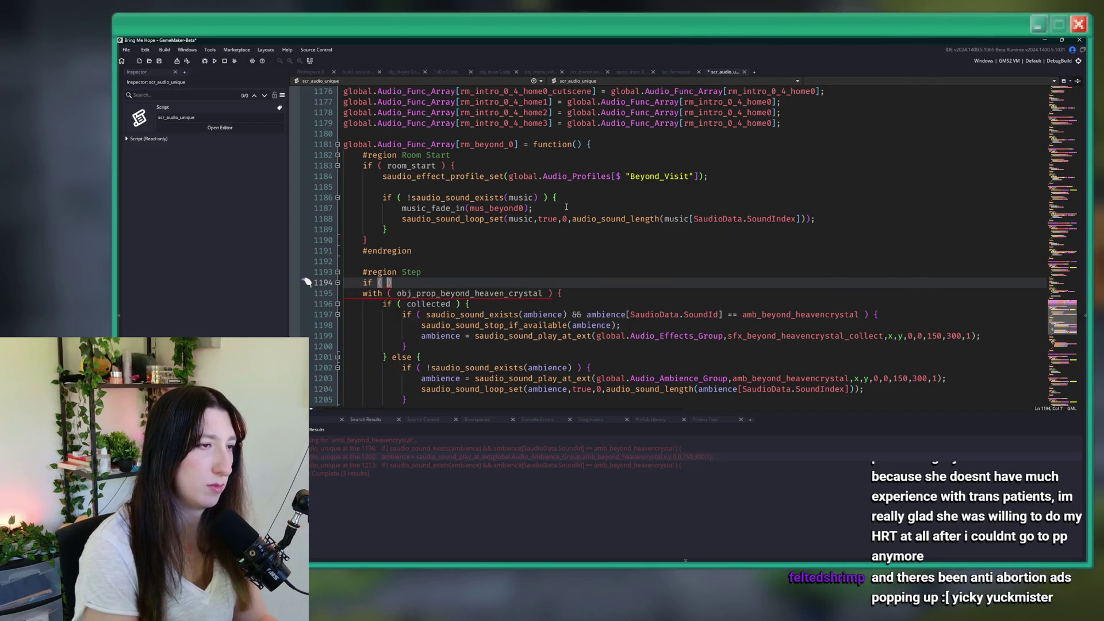
{"action": "type", "text": "global.Room_N"}
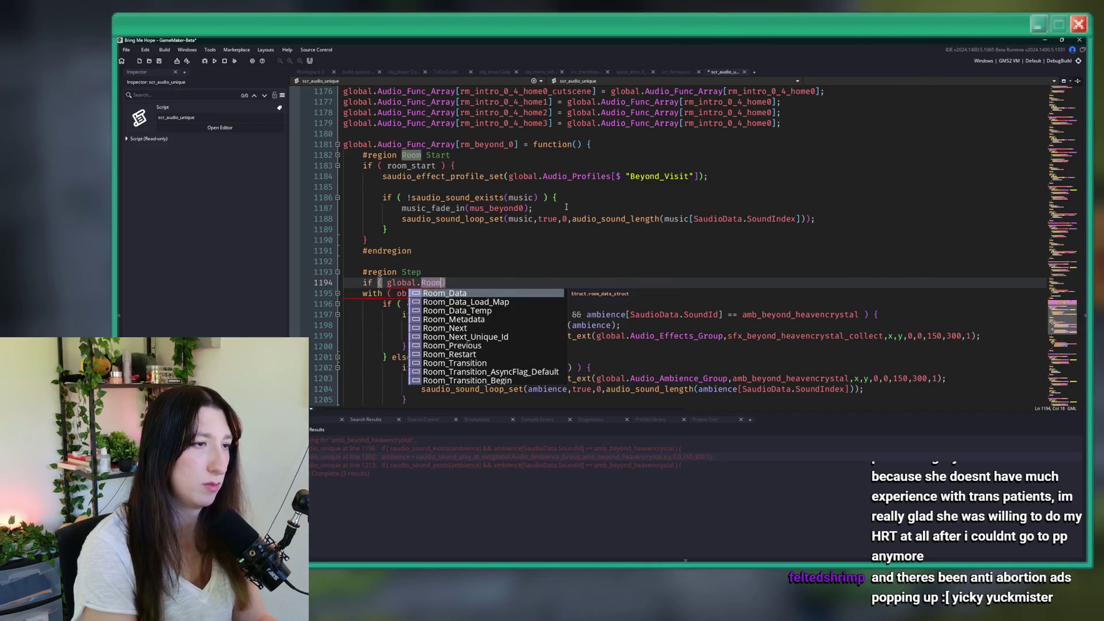
{"action": "type", "text": "ext ="}
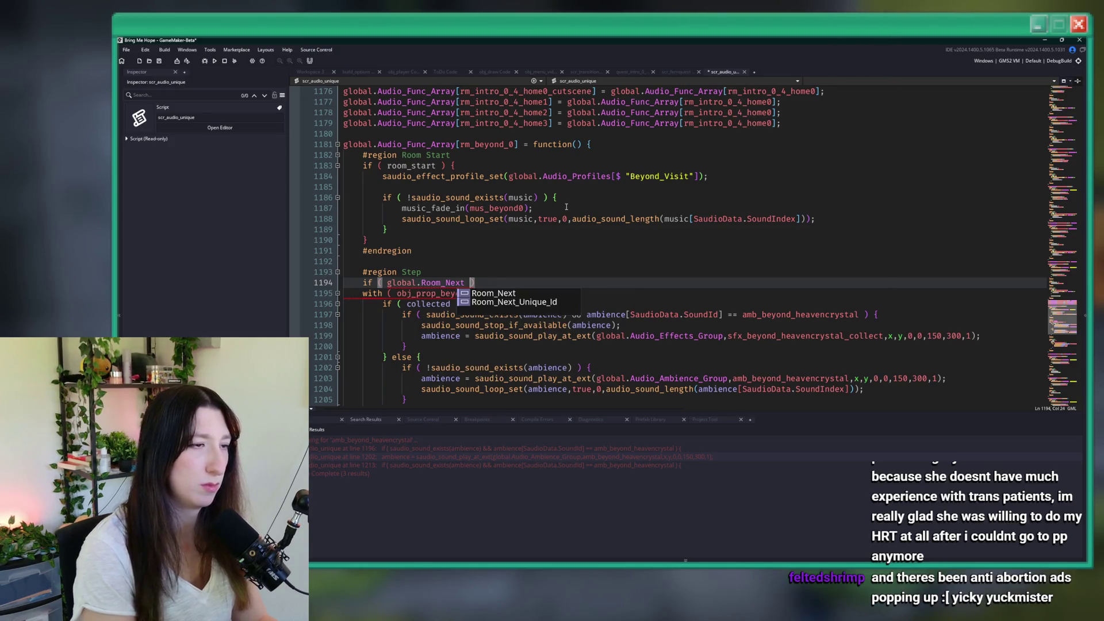
{"action": "type", "text": "= room "}
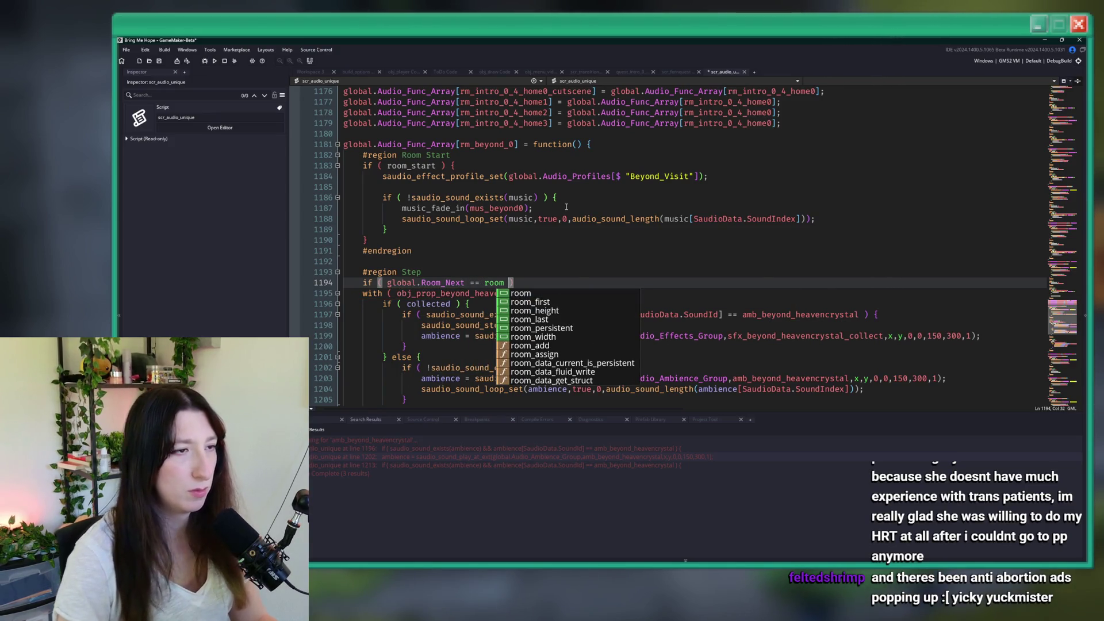
{"action": "type", "text": ")"}
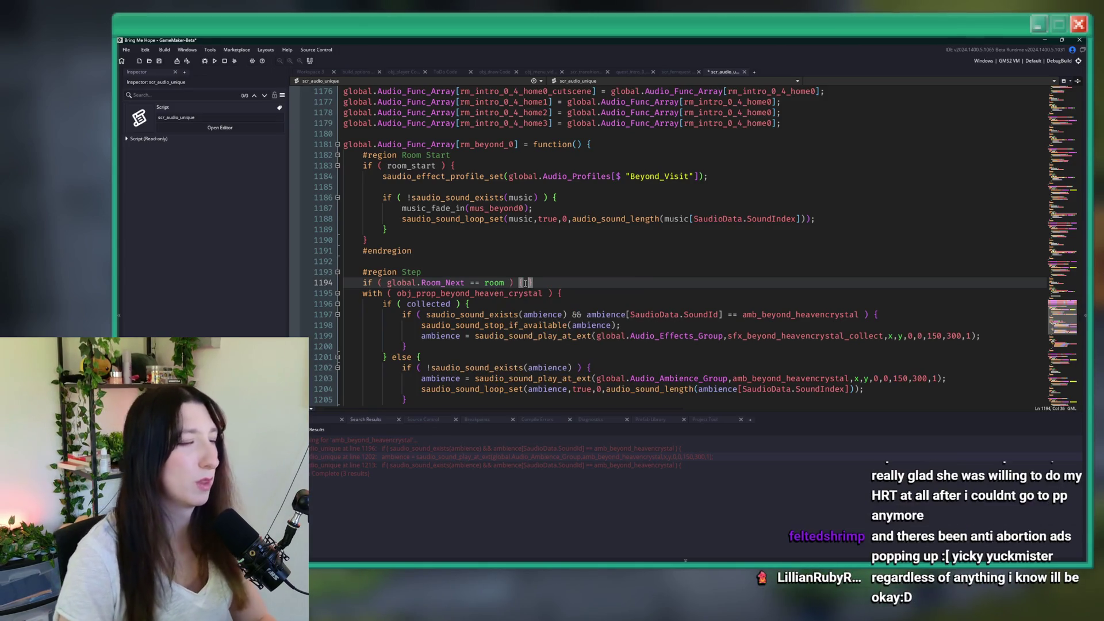
Step: Close the if with a brace after the heaven crystal block and indent the block inside it
{"action": "scroll", "coordinate": [525, 282], "scroll_direction": "down", "scroll_amount": 2}
{"action": "left_click", "coordinate": [367, 357]}
{"action": "key", "text": "Return"}
{"action": "type", "text": "}"}
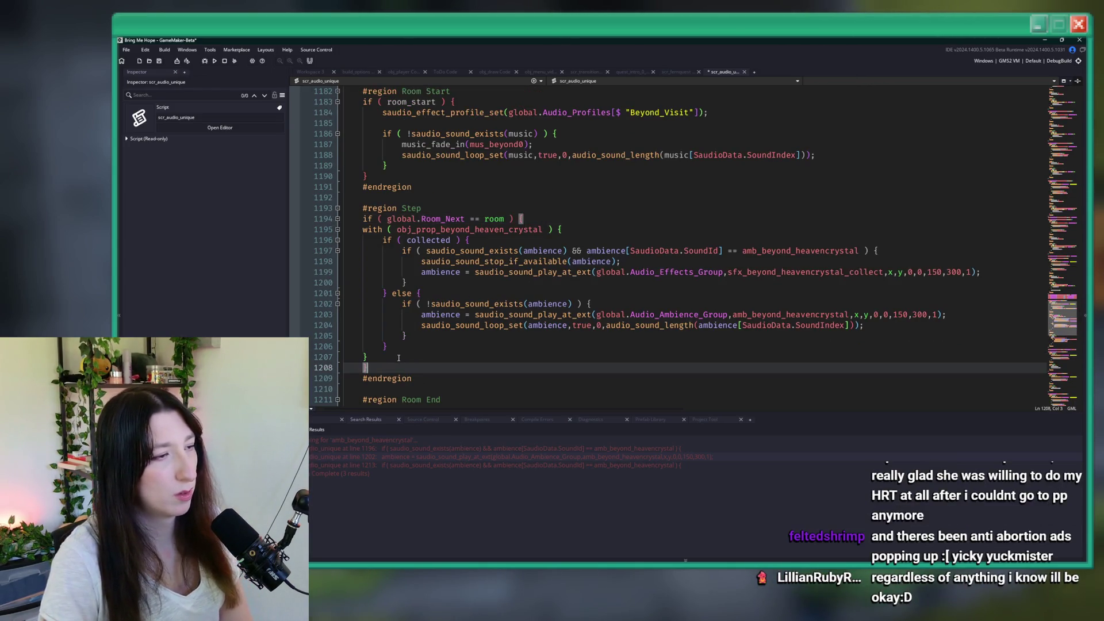
{"action": "left_click_drag", "start_coordinate": [368, 357], "coordinate": [378, 218]}
{"action": "key", "text": "Tab"}
{"action": "left_click", "coordinate": [407, 305]}
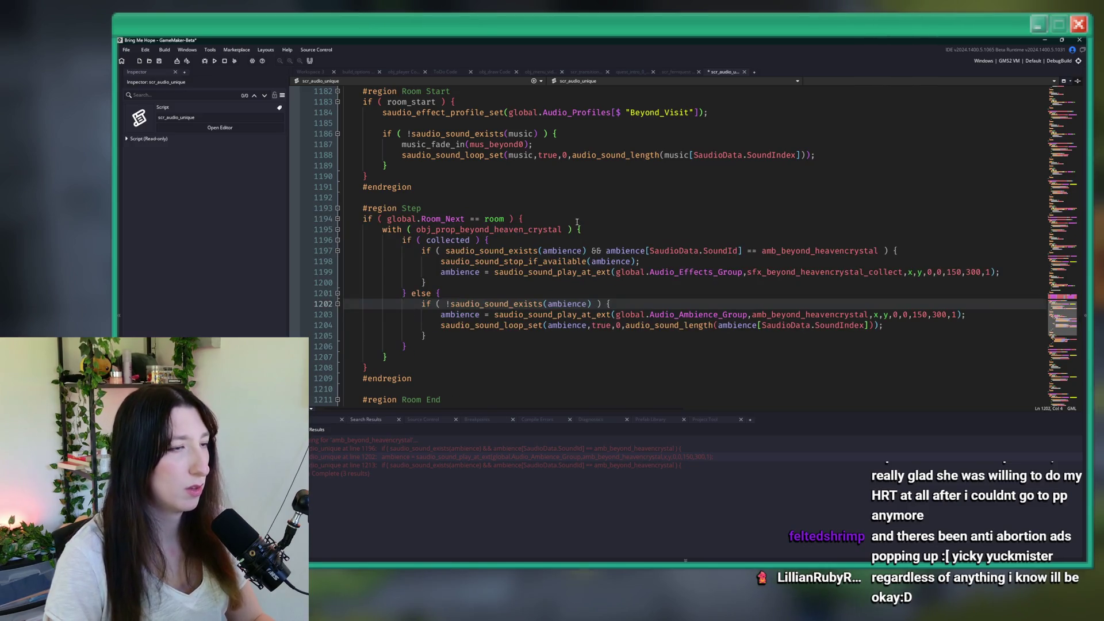
{"action": "left_click_drag", "start_coordinate": [577, 222], "coordinate": [380, 218]}
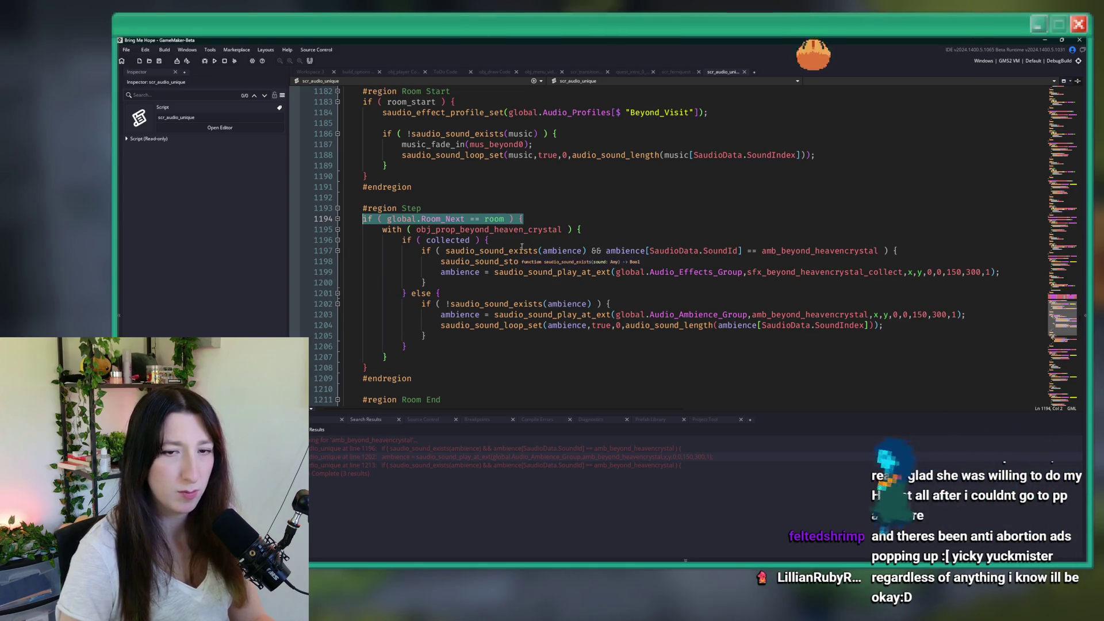
Step: Review the rm_beyond_2_0 and rm_beyond_2_1 code, then return to rm_beyond_0 and build and run
{"action": "mouse_move", "coordinate": [521, 247]}
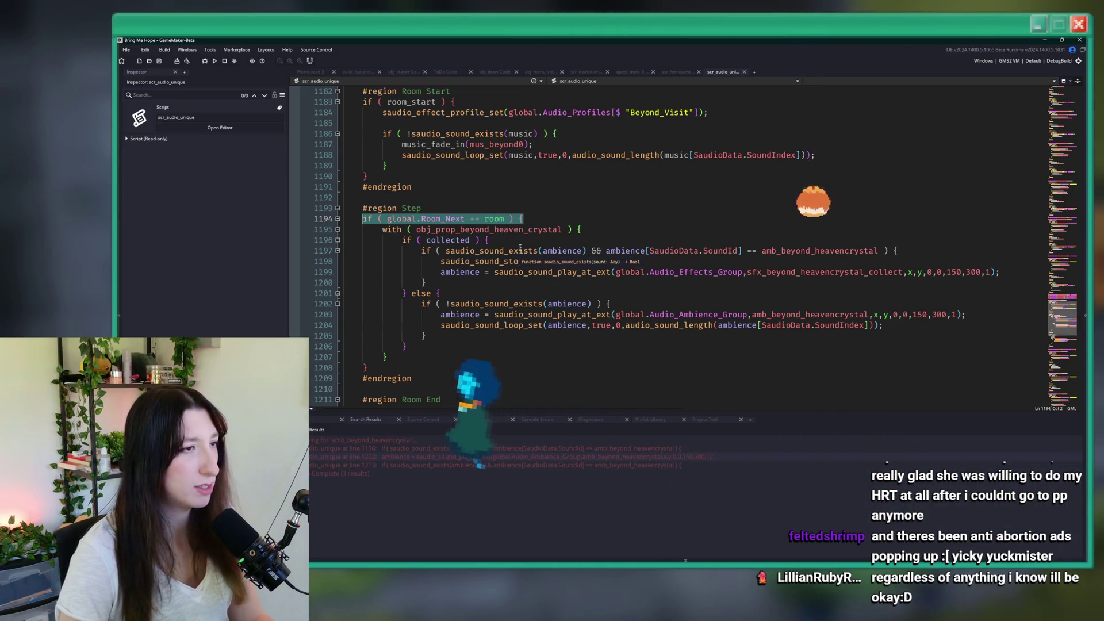
{"action": "scroll", "coordinate": [522, 247], "scroll_direction": "down", "scroll_amount": 12}
{"action": "left_click", "coordinate": [465, 210]}
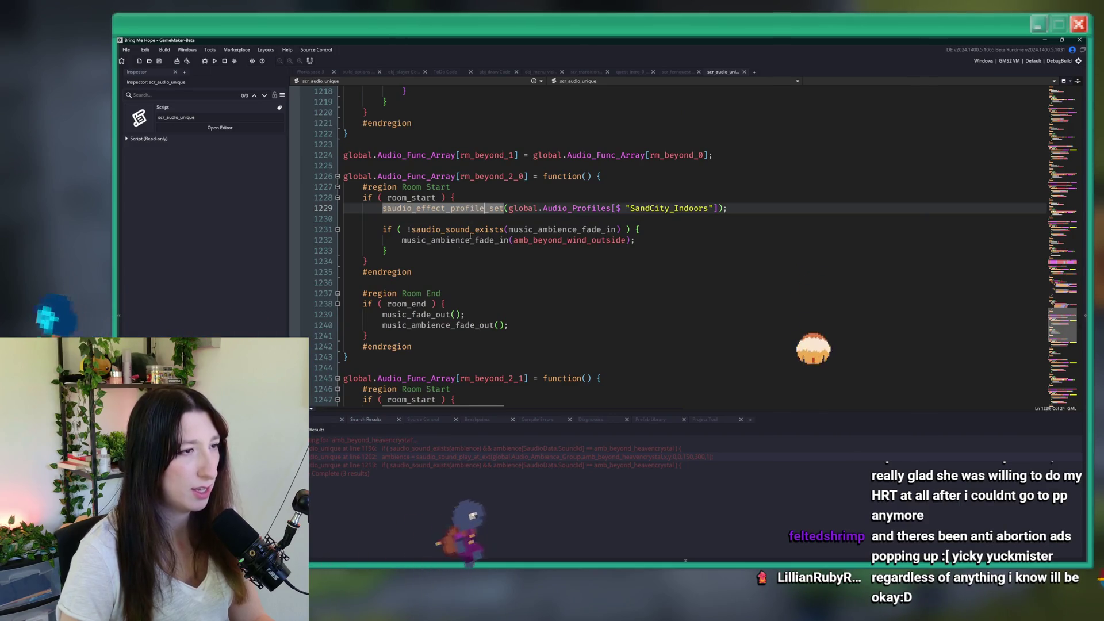
{"action": "mouse_move", "coordinate": [353, 152]}
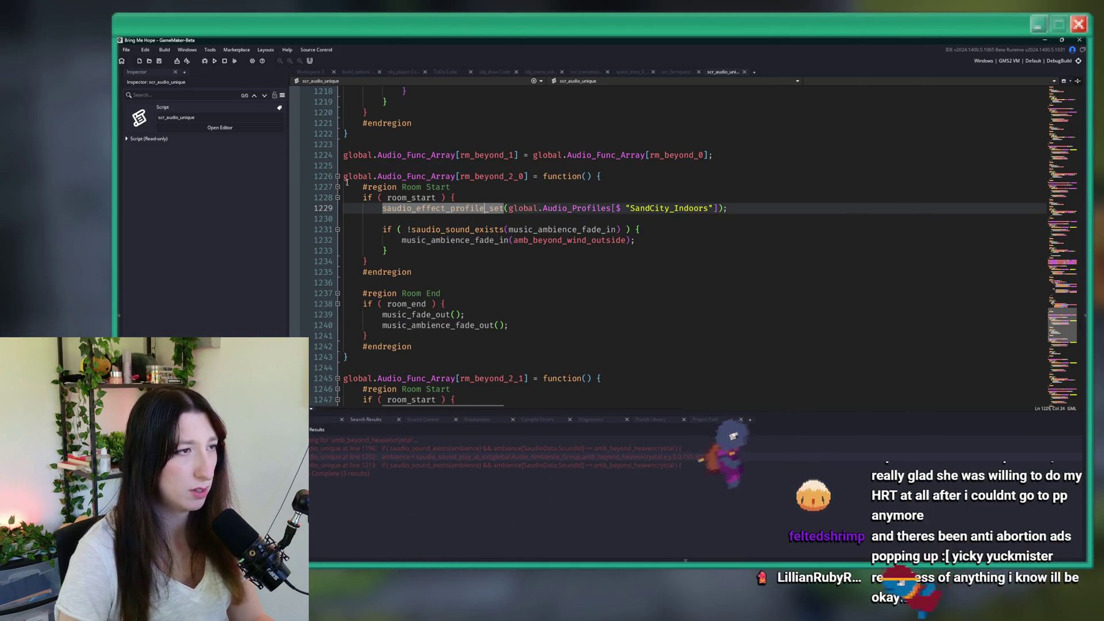
{"action": "scroll", "coordinate": [366, 287], "scroll_direction": "down", "scroll_amount": 2}
{"action": "scroll", "coordinate": [367, 287], "scroll_direction": "down", "scroll_amount": 2}
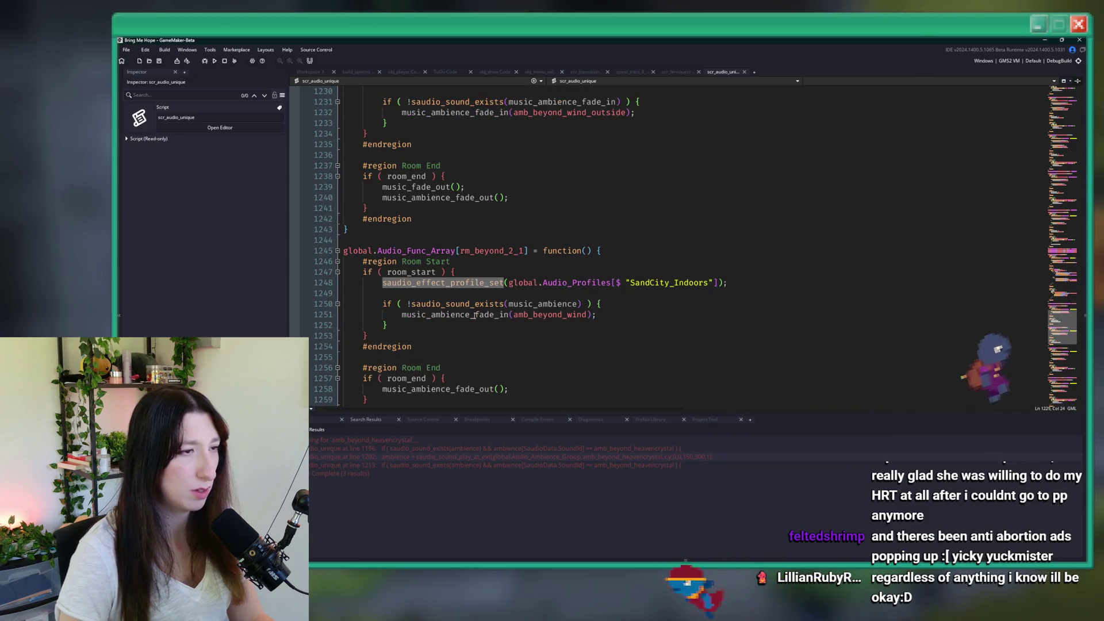
{"action": "left_click", "coordinate": [471, 271]}
{"action": "scroll", "coordinate": [498, 305], "scroll_direction": "down", "scroll_amount": 2}
{"action": "scroll", "coordinate": [498, 304], "scroll_direction": "up", "scroll_amount": 2}
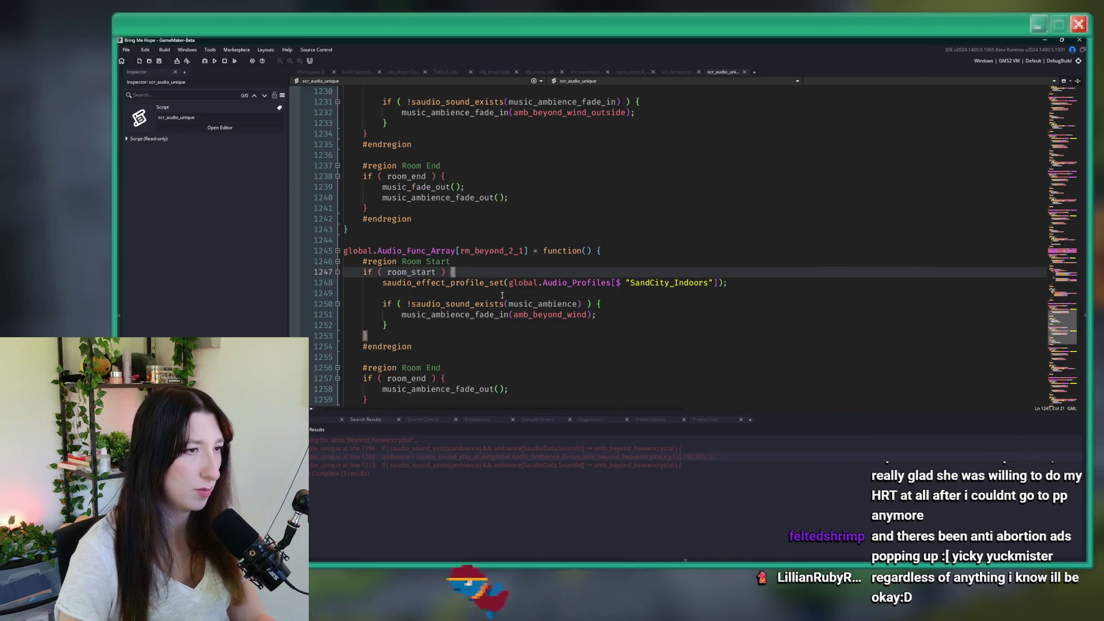
{"action": "scroll", "coordinate": [581, 250], "scroll_direction": "up", "scroll_amount": 15}
{"action": "left_click", "coordinate": [648, 210]}
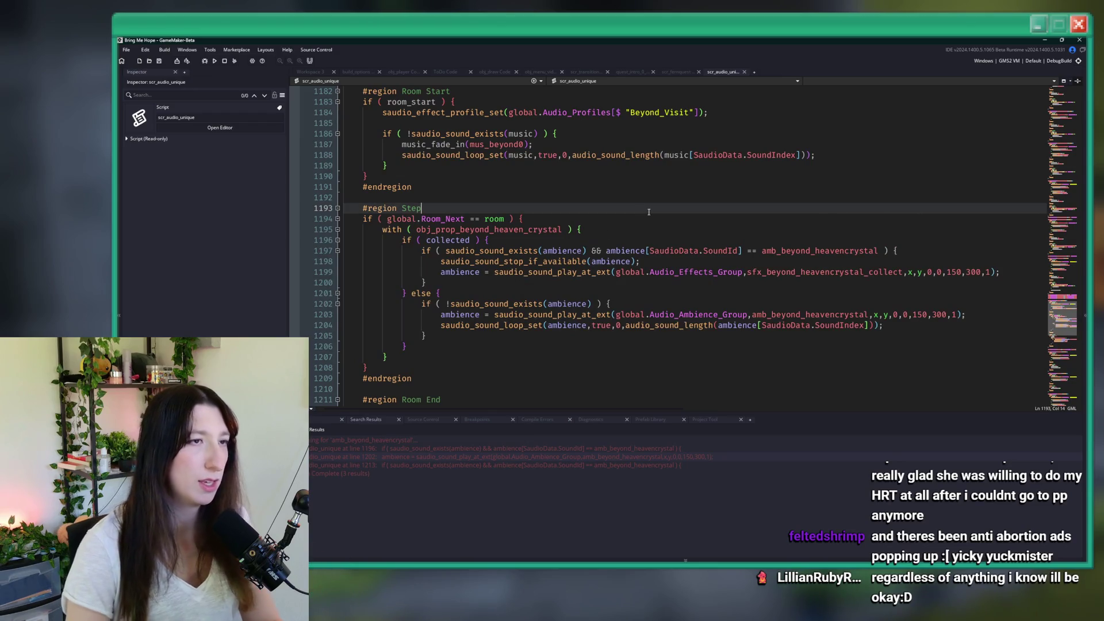
{"action": "key", "text": "F5"}
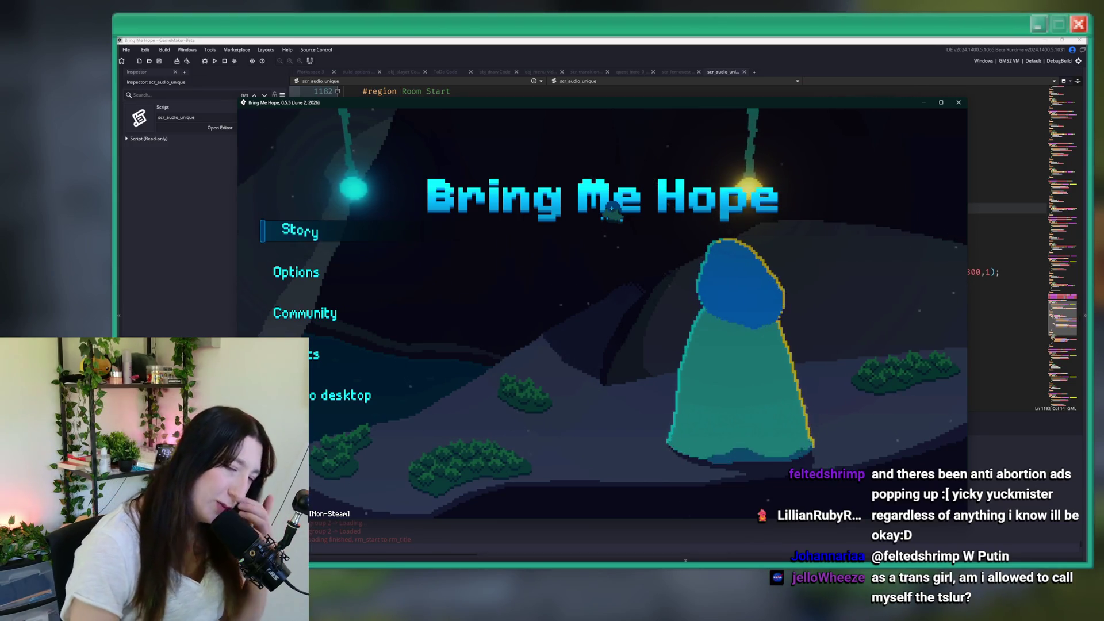
Step: Choose Story, then walk up from Sea Cave City and right through the grass into the purple room
{"action": "left_click", "coordinate": [278, 229]}
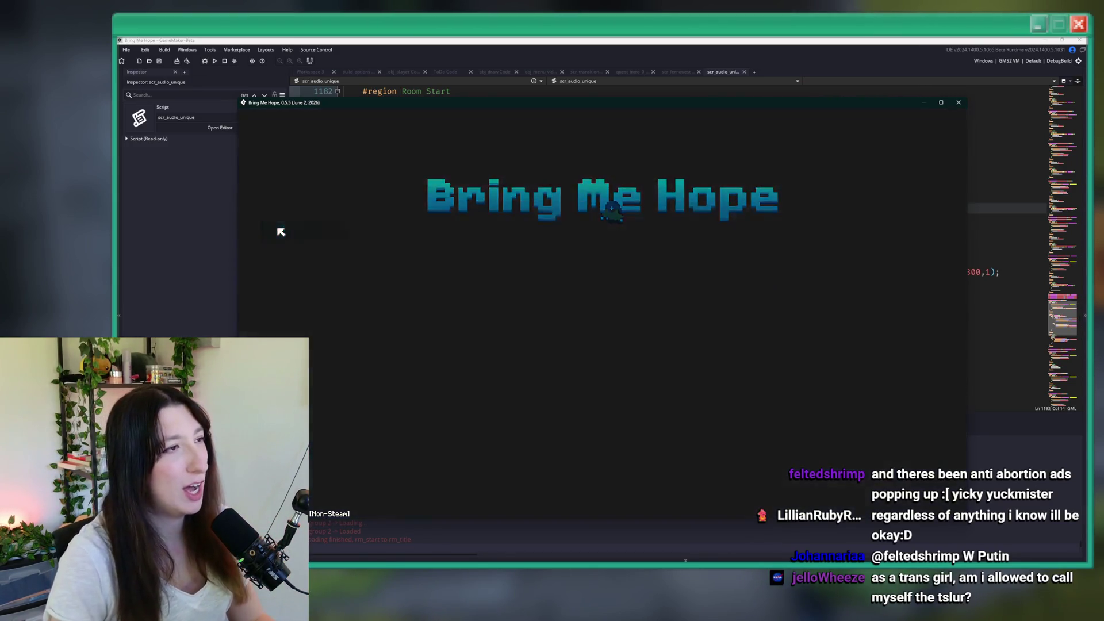
{"action": "key", "text": "w"}
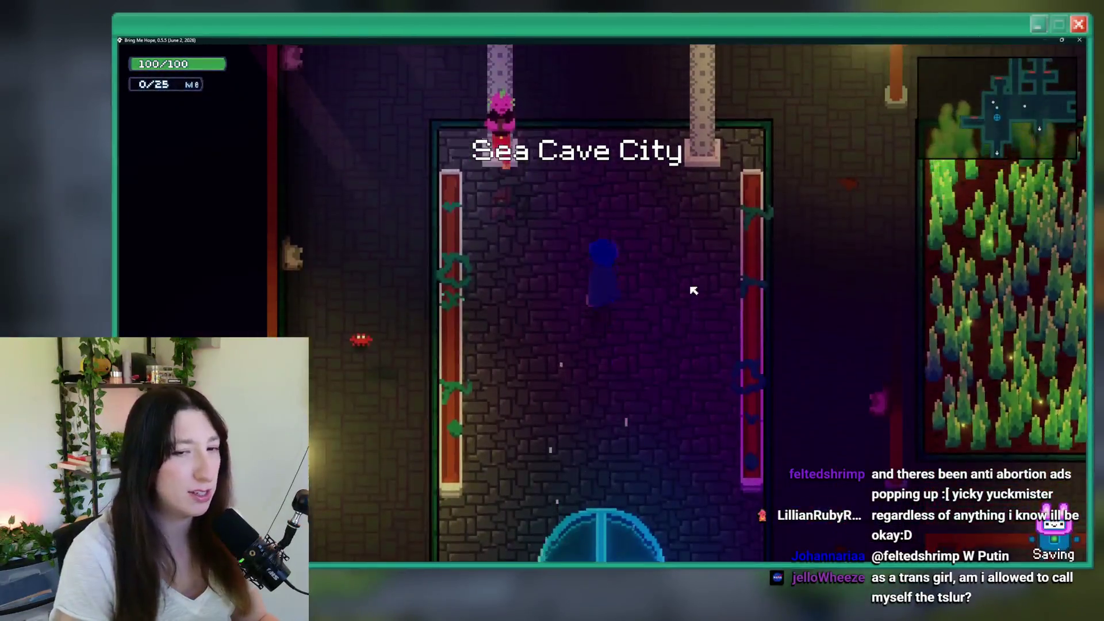
{"action": "key", "text": "d"}
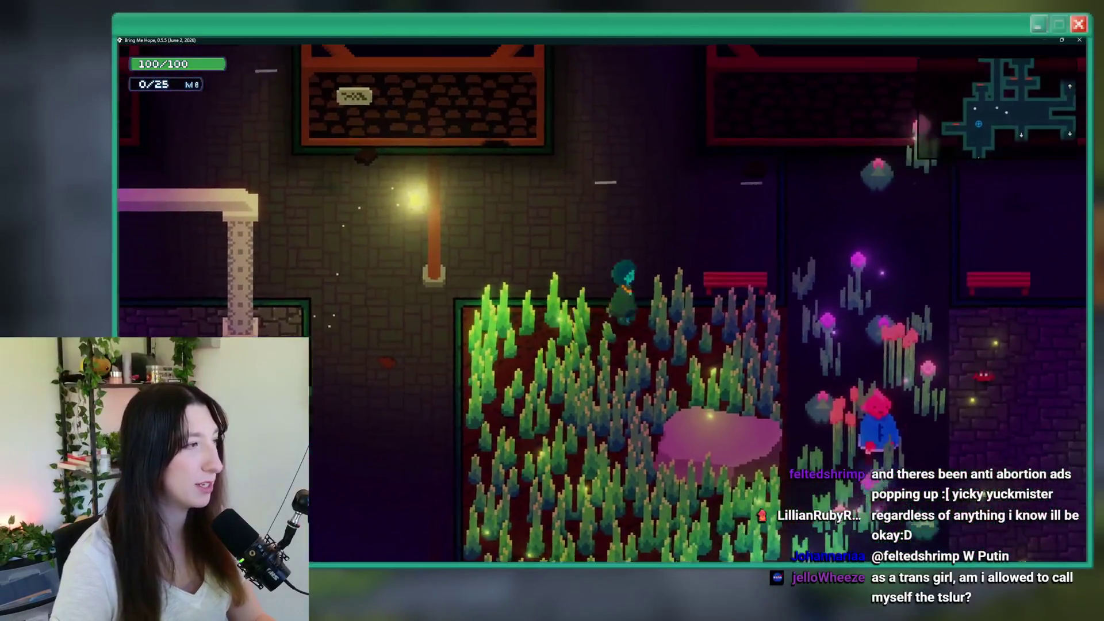
{"action": "key", "text": "d"}
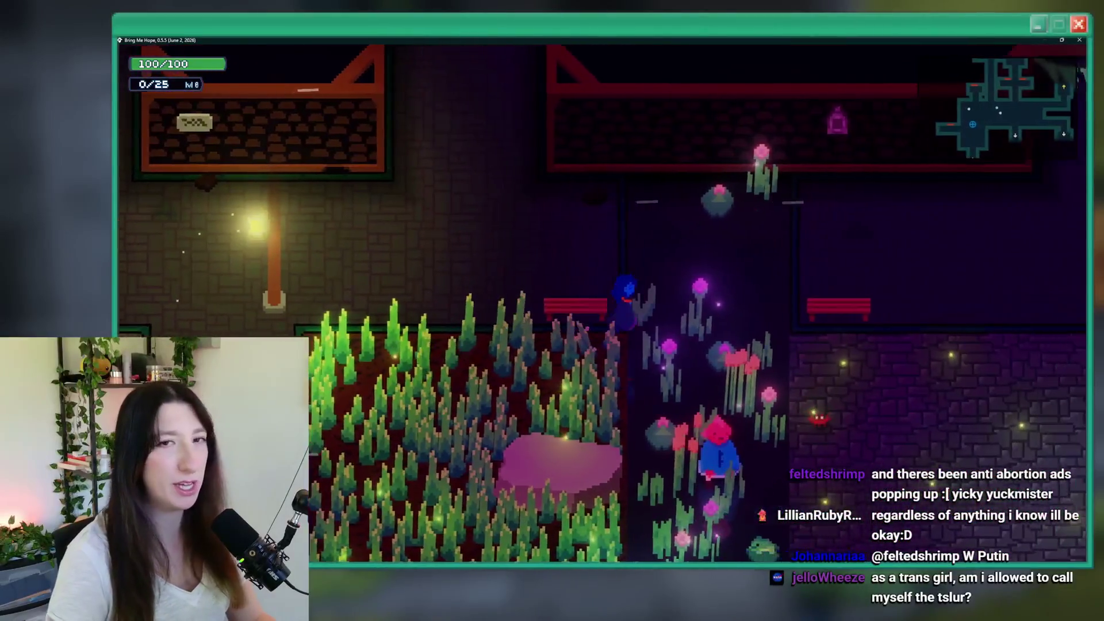
{"action": "key", "text": "d"}
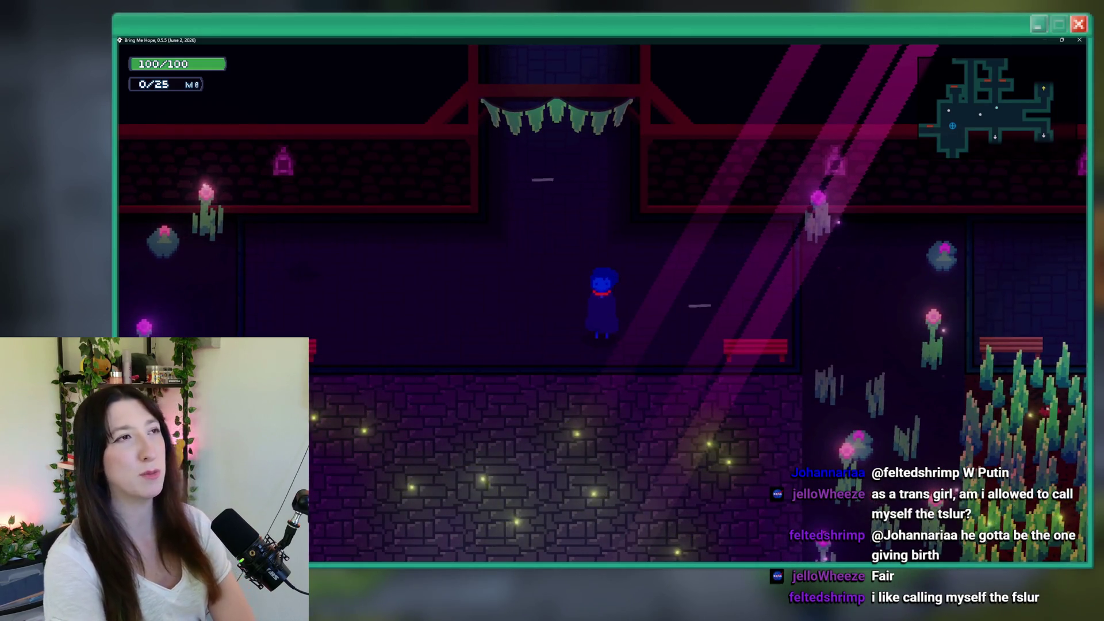
{"action": "key", "text": "Up"}
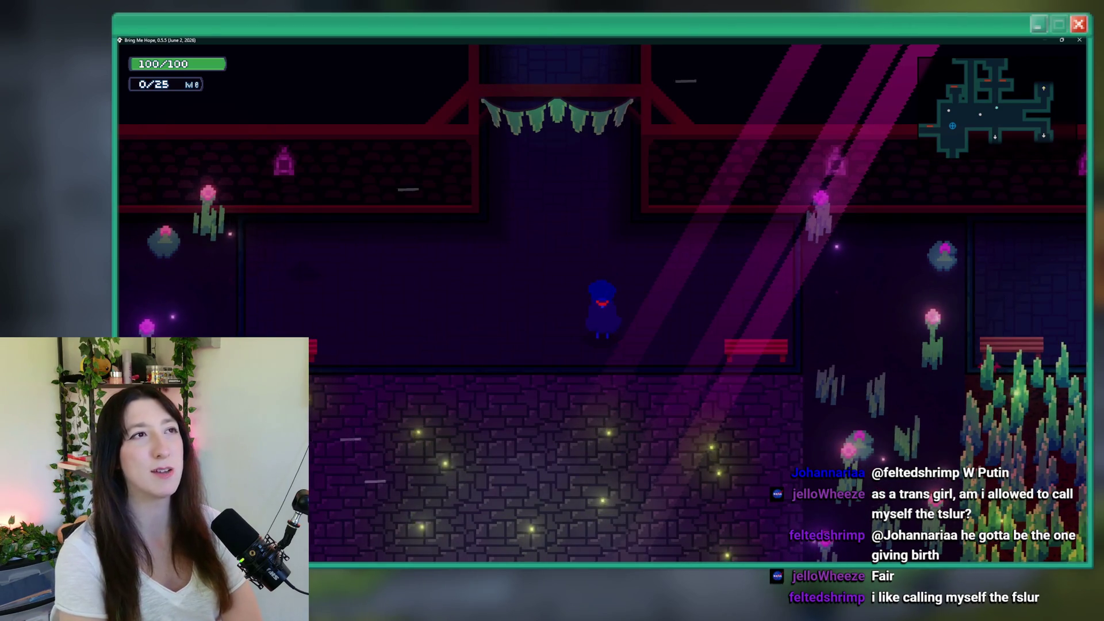
{"action": "key", "text": "Down"}
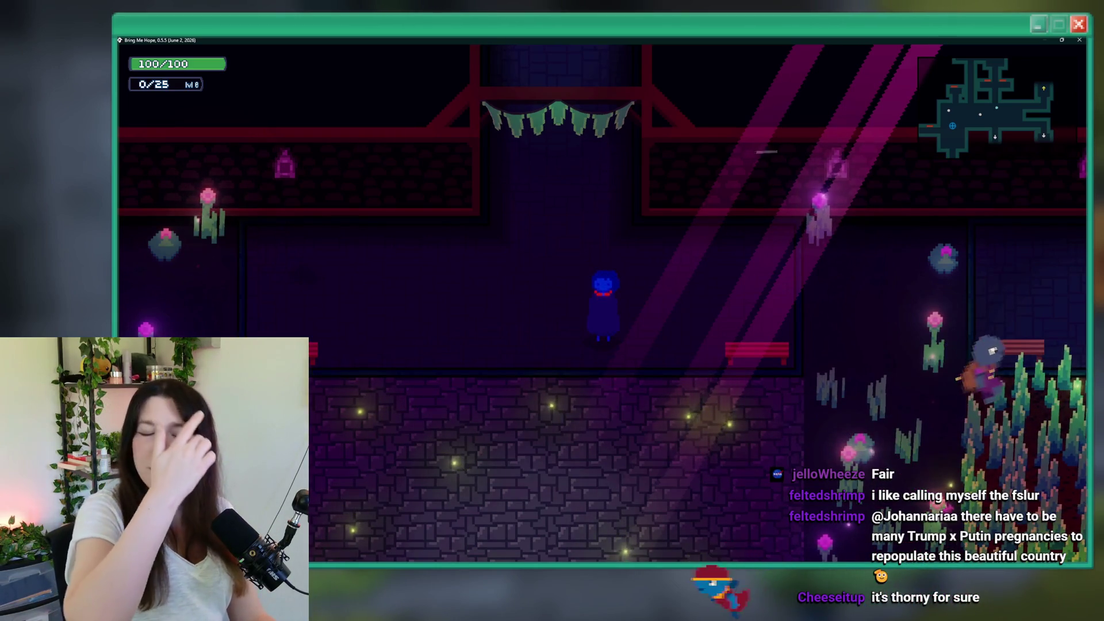
{"action": "key", "text": "d"}
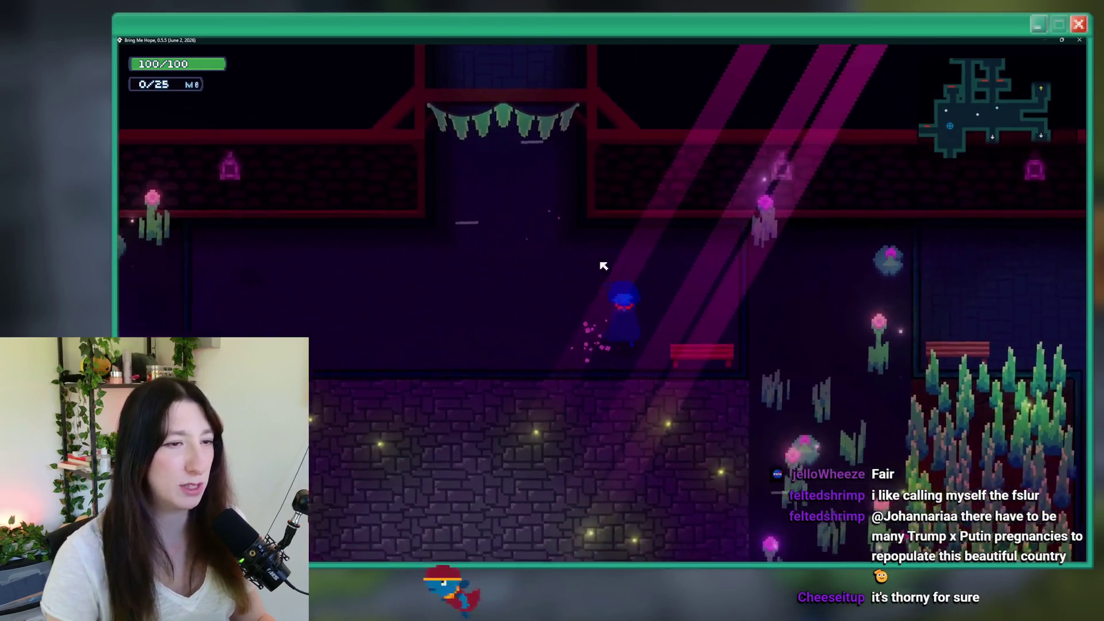
Step: Warp the running game to rm_beyond_0 with the debug console command 'room_goto rm_beyond_0'
{"action": "key", "text": "d"}
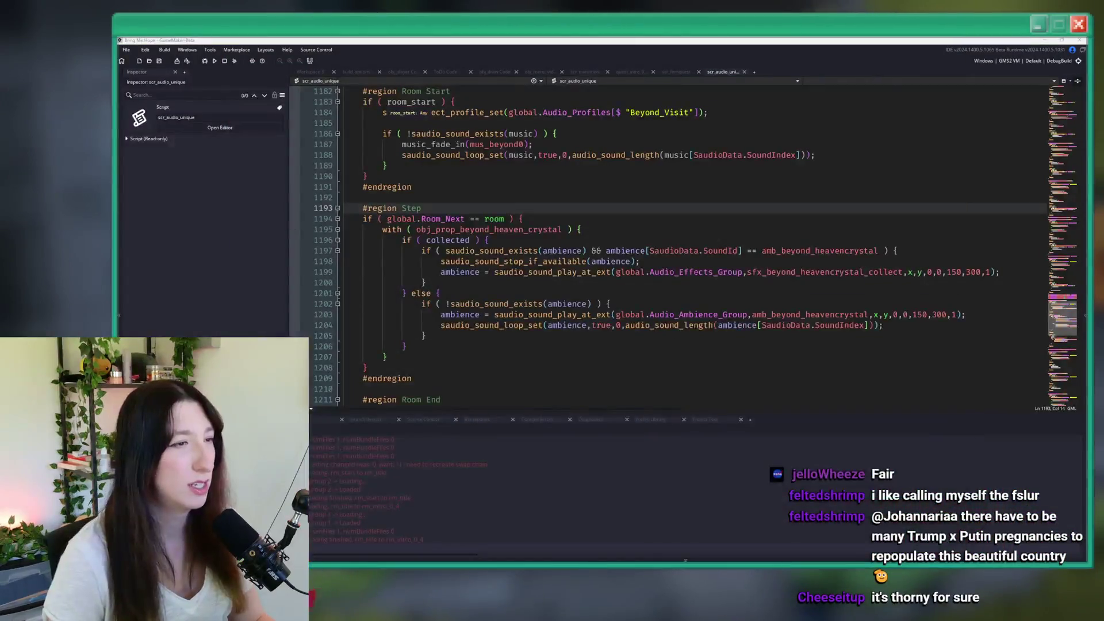
{"action": "key", "text": "grave"}
{"action": "type", "text": "room_"}
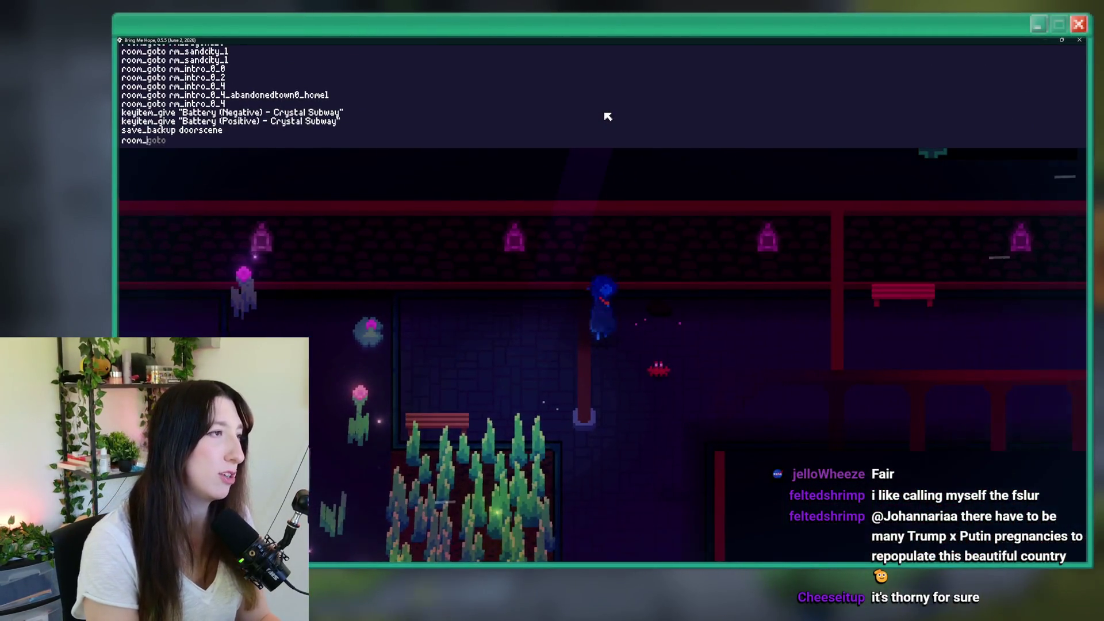
{"action": "type", "text": "goto rm_beyond_0"}
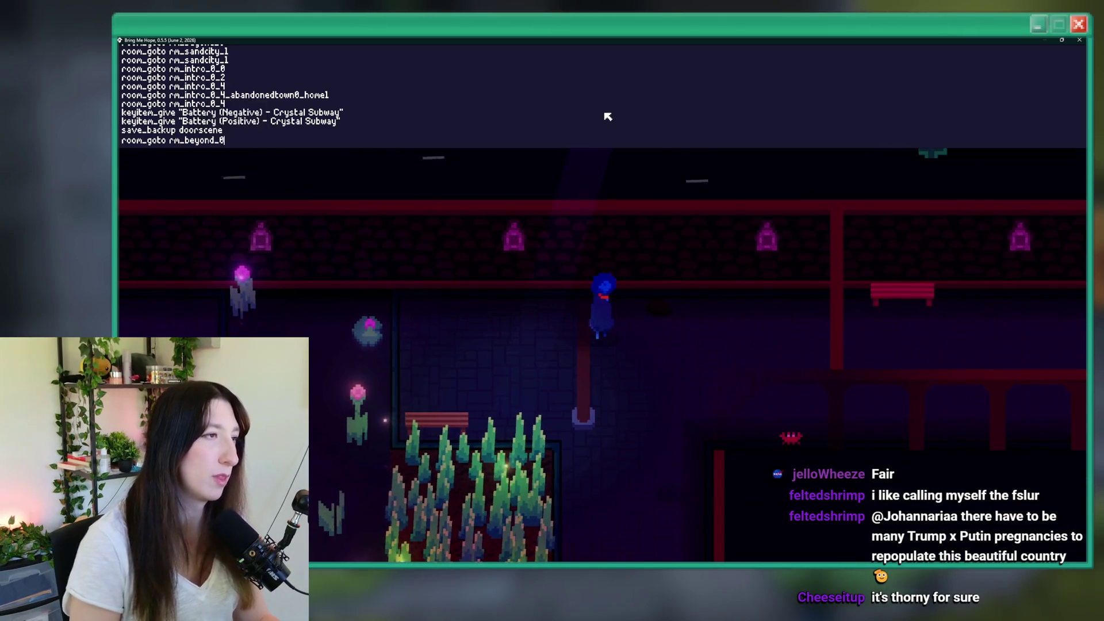
{"action": "key", "text": "Return"}
Step: Warp to rm_sandcity_0 with 'room_goto rm_sandcity_0', then close the game test window
{"action": "key", "text": "grave"}
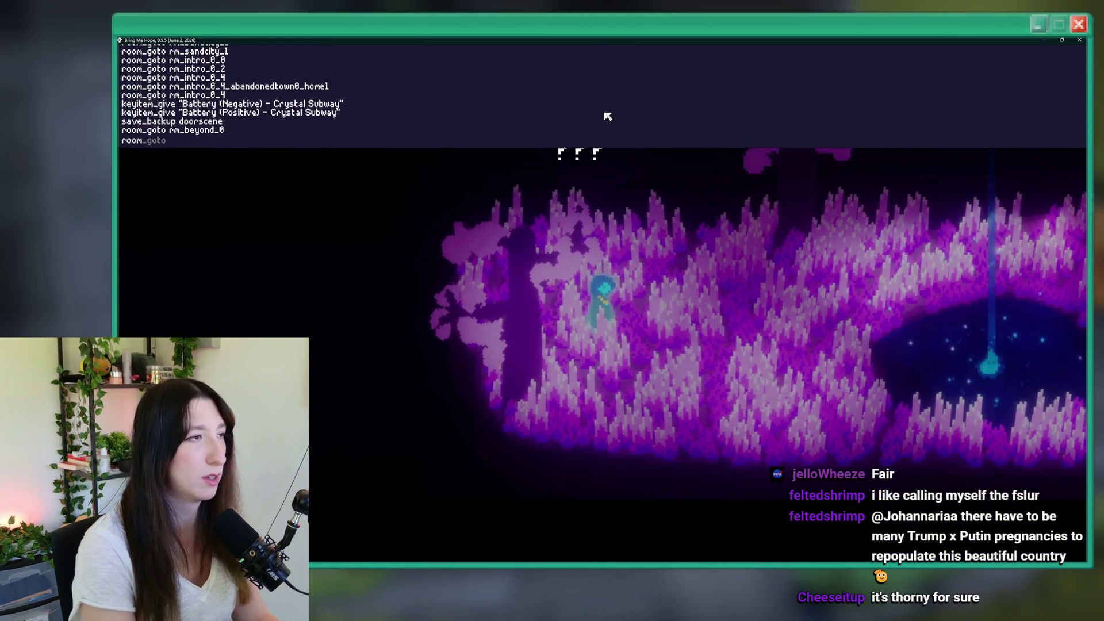
{"action": "type", "text": "room_got rm_sand"}
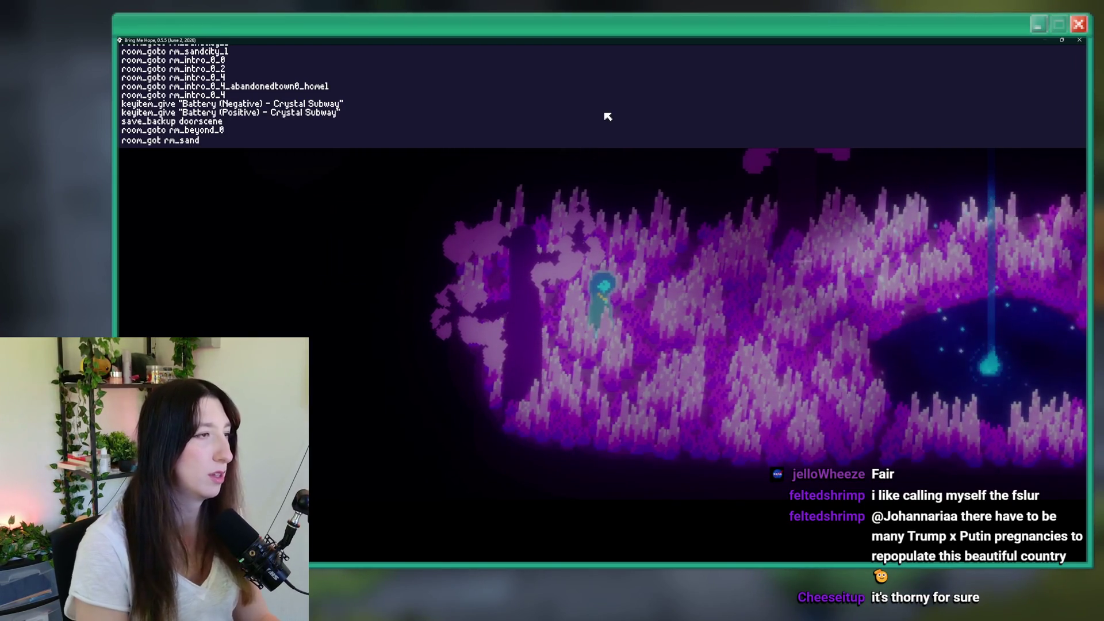
{"action": "key", "text": "BackSpace"}
{"action": "key", "text": "BackSpace"}
{"action": "key", "text": "BackSpace"}
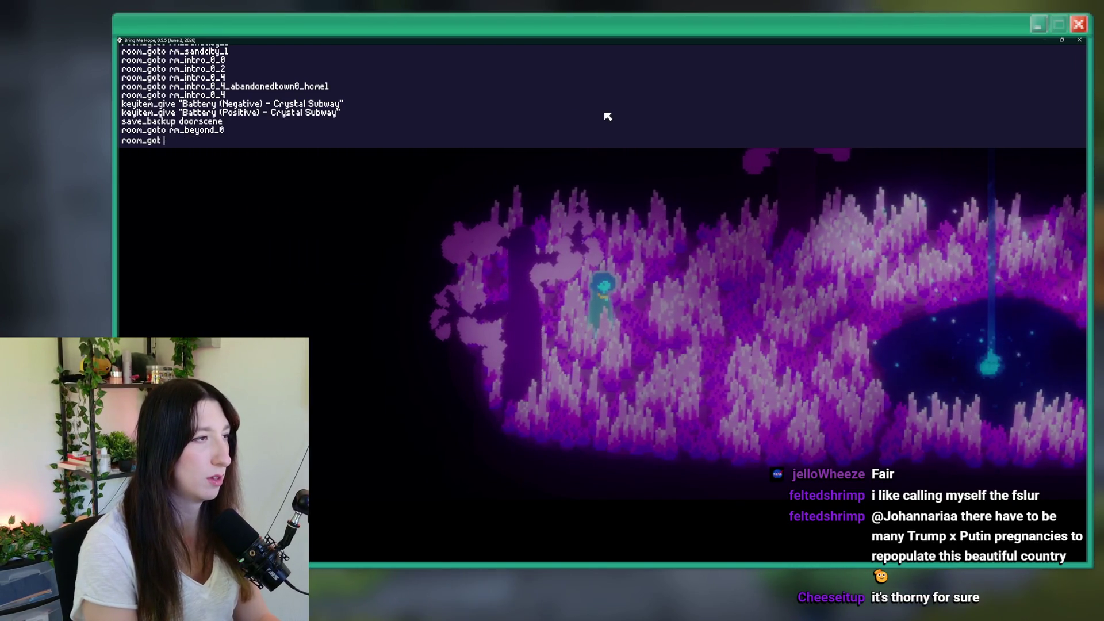
{"action": "type", "text": "o rm_sandcity_0"}
{"action": "key", "text": "Return"}
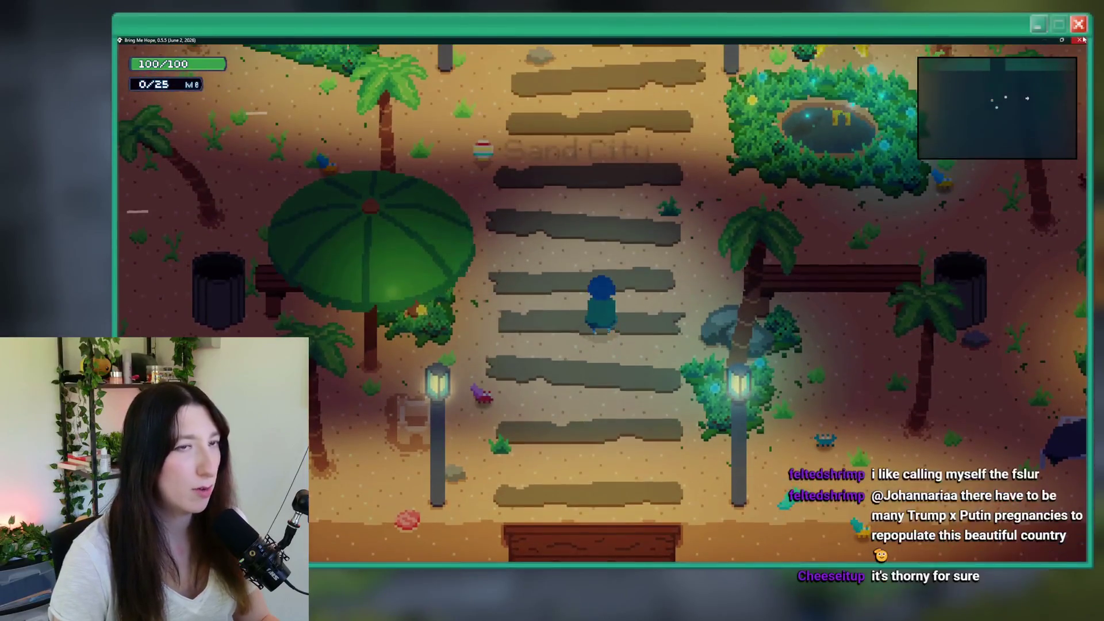
{"action": "left_click", "coordinate": [1079, 39]}
{"action": "left_click", "coordinate": [501, 470]}
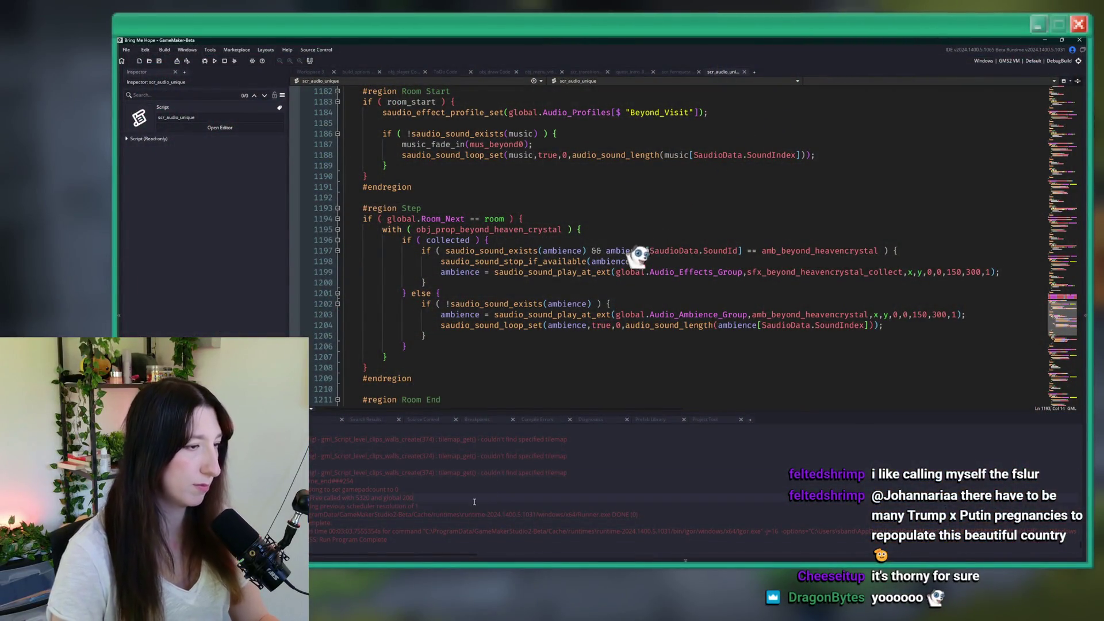
{"action": "scroll", "coordinate": [454, 520], "scroll_direction": "up", "scroll_amount": 5}
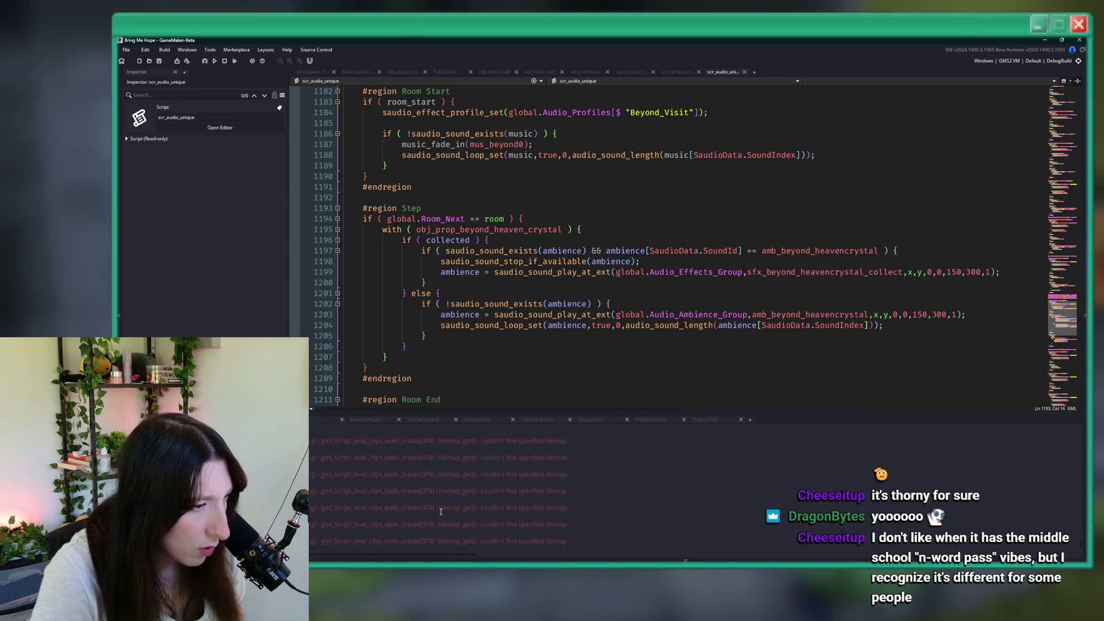
{"action": "scroll", "coordinate": [439, 510], "scroll_direction": "down", "scroll_amount": 1}
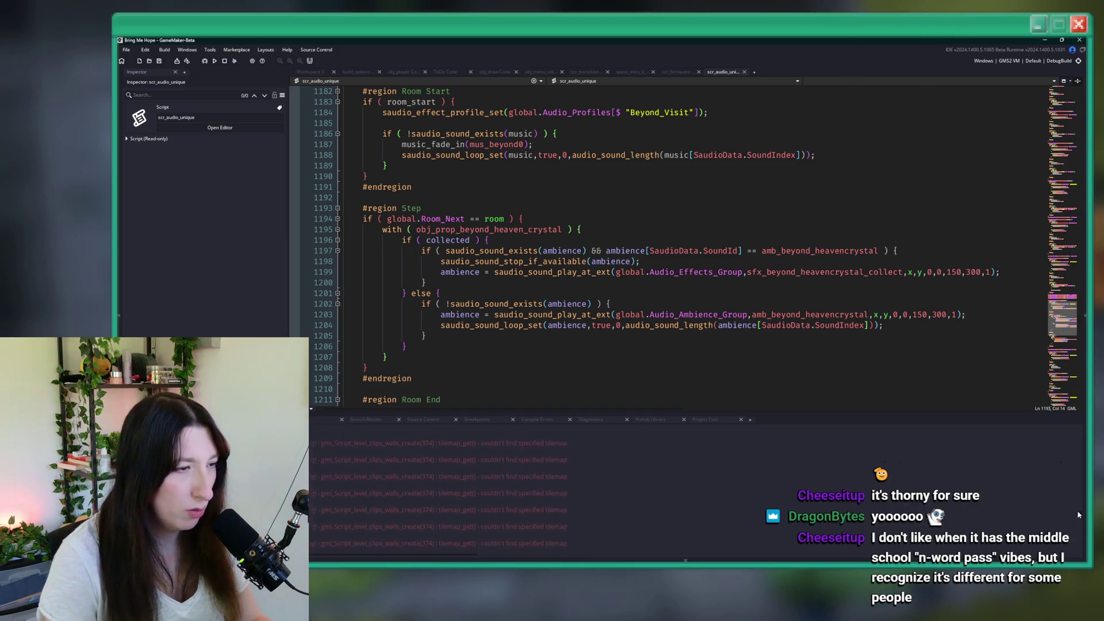
{"action": "scroll", "coordinate": [1080, 483], "scroll_direction": "up", "scroll_amount": 1}
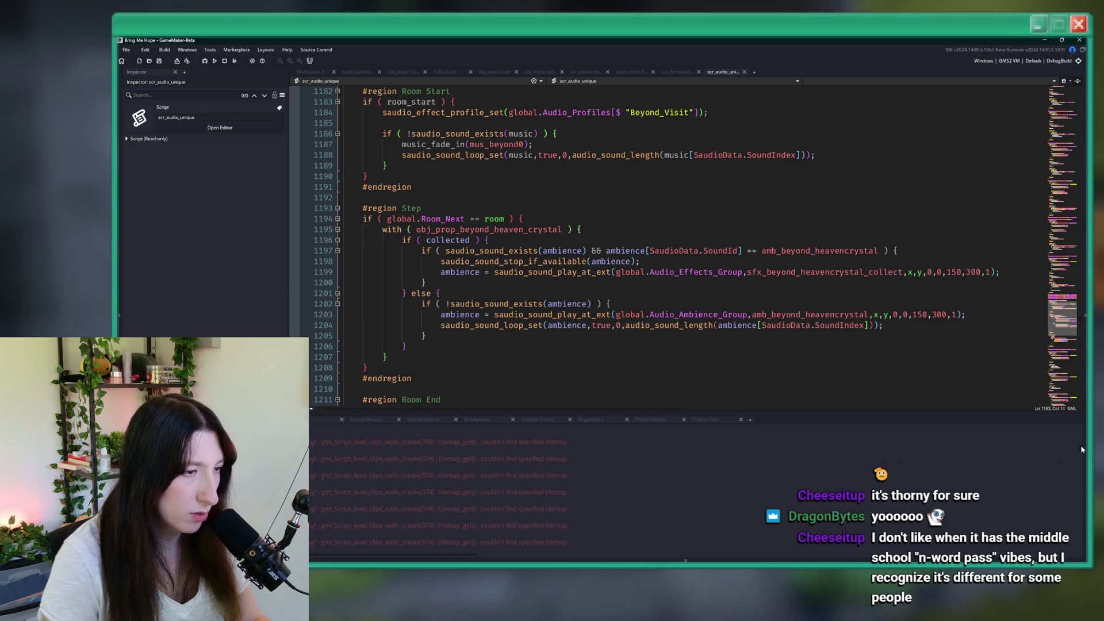
{"action": "scroll", "coordinate": [1081, 449], "scroll_direction": "up", "scroll_amount": 1}
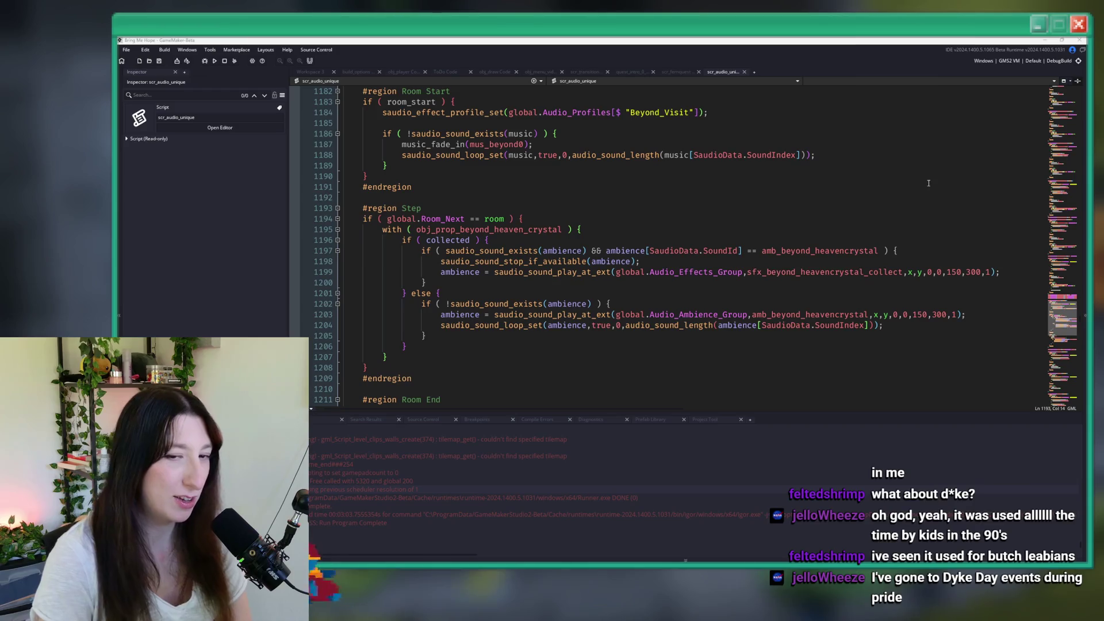
Step: Close the scr_audio_unique script and the amb_beyond_heavencrystal sound editor
{"action": "left_click", "coordinate": [593, 280]}
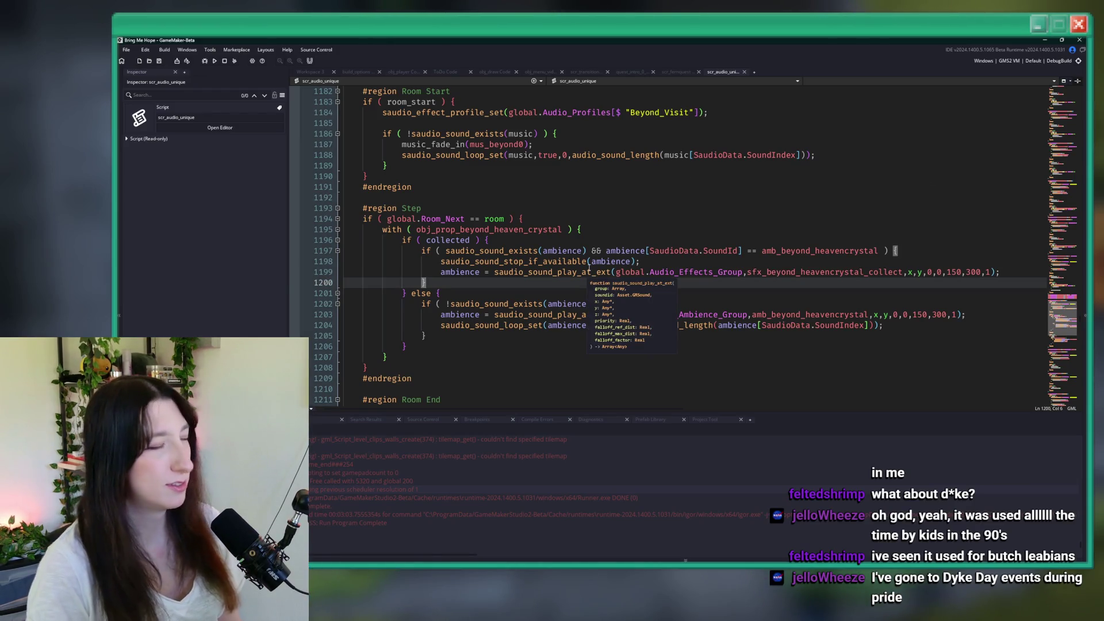
{"action": "scroll", "coordinate": [582, 253], "scroll_direction": "up", "scroll_amount": 4}
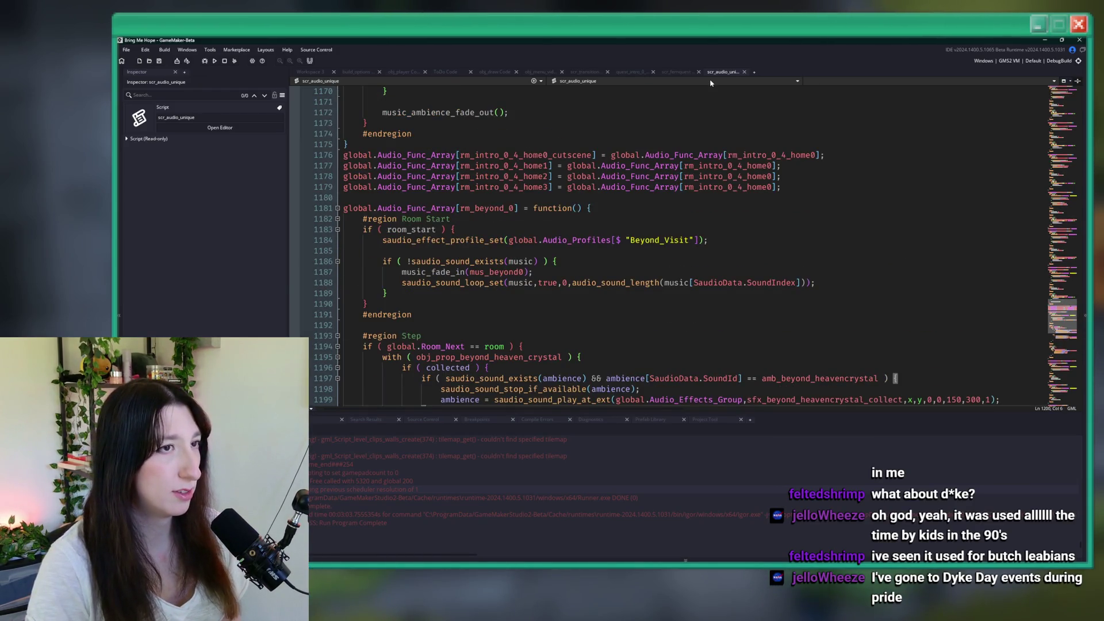
{"action": "key", "text": "ctrl+w"}
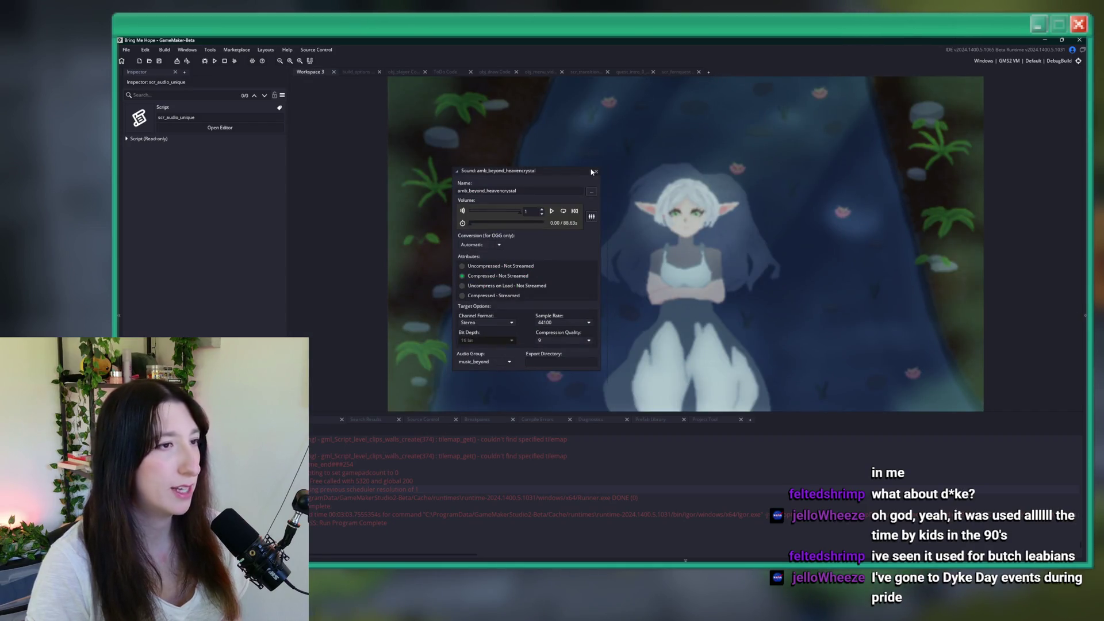
{"action": "key", "text": "ctrl+w"}
Step: Leave the ToDo Code tab active and view the scr_audio_unique.gml change in GitHub Desktop
{"action": "left_click", "coordinate": [445, 72]}
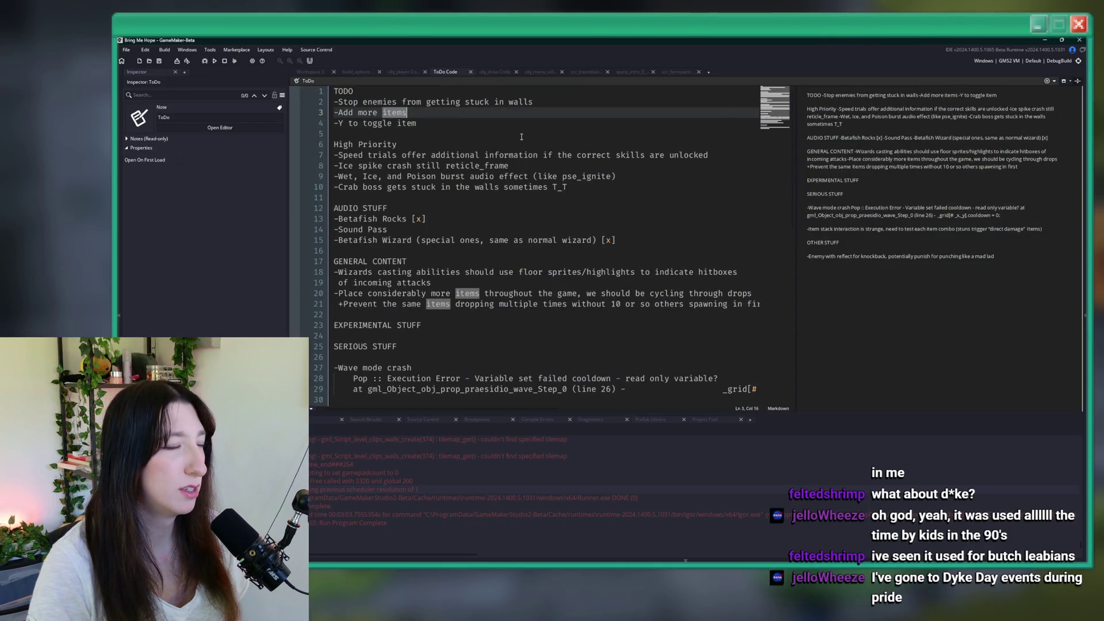
{"action": "left_click", "coordinate": [472, 133]}
{"action": "left_click", "coordinate": [539, 115]}
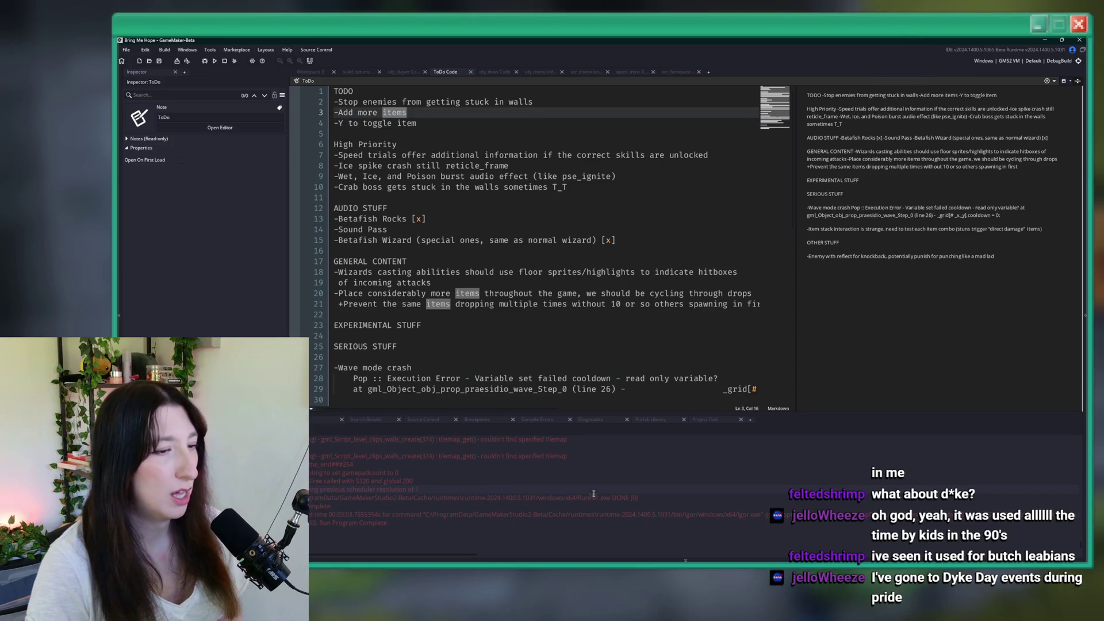
{"action": "key", "text": "alt+Tab"}
{"action": "left_click", "coordinate": [299, 127]}
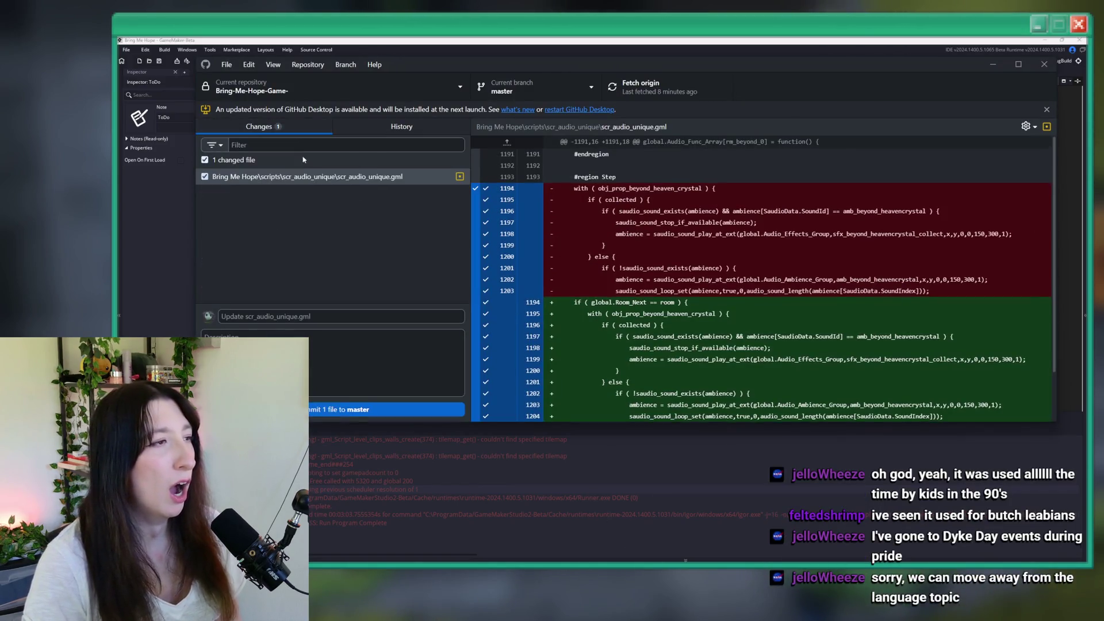
Step: Commit scr_audio_unique.gml to master, push to origin, and restart GitHub Desktop for its update
{"action": "left_click", "coordinate": [323, 408]}
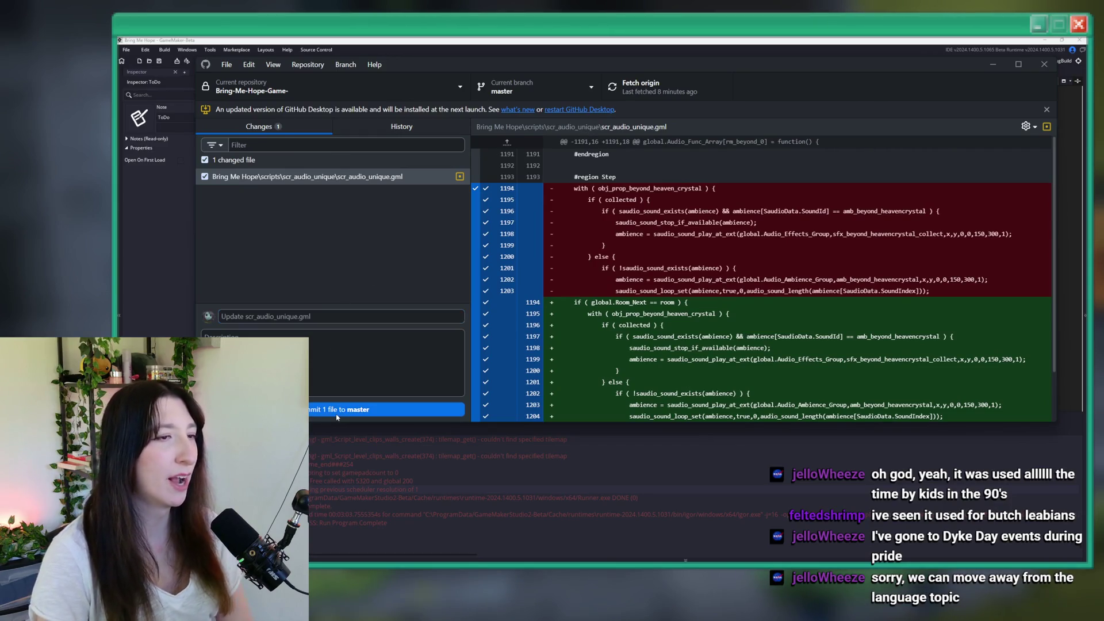
{"action": "left_click", "coordinate": [653, 98]}
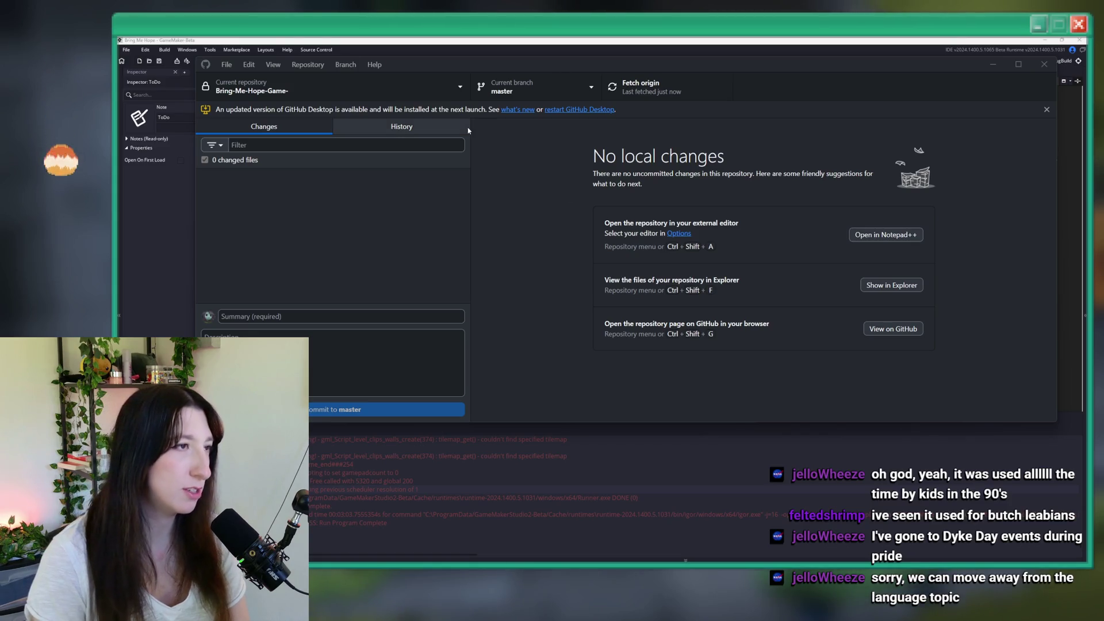
{"action": "left_click", "coordinate": [565, 112]}
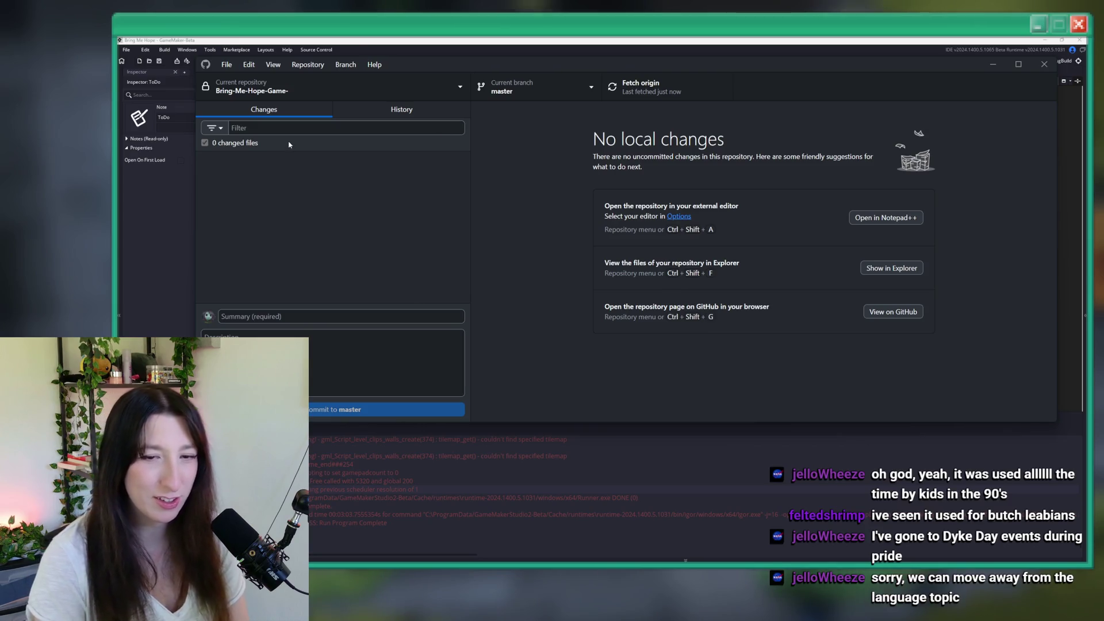
Step: Confirm the 'Update scr_audio_unique.gml' commit in History, then return to GameMaker's ToDo notes
{"action": "left_click", "coordinate": [341, 110]}
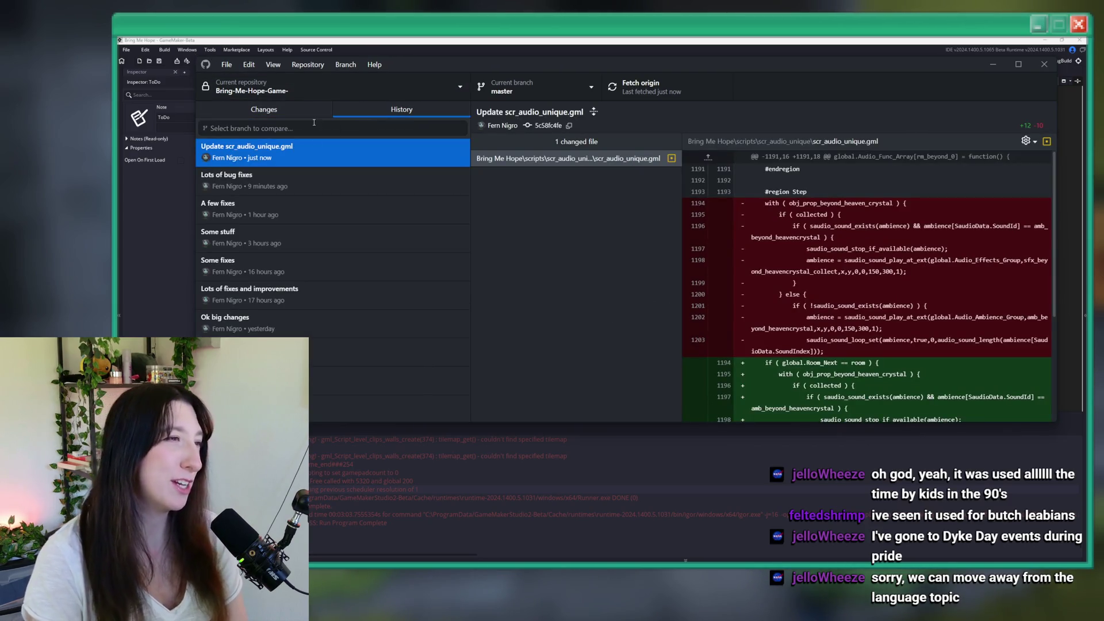
{"action": "left_click", "coordinate": [264, 109]}
{"action": "left_click", "coordinate": [365, 39]}
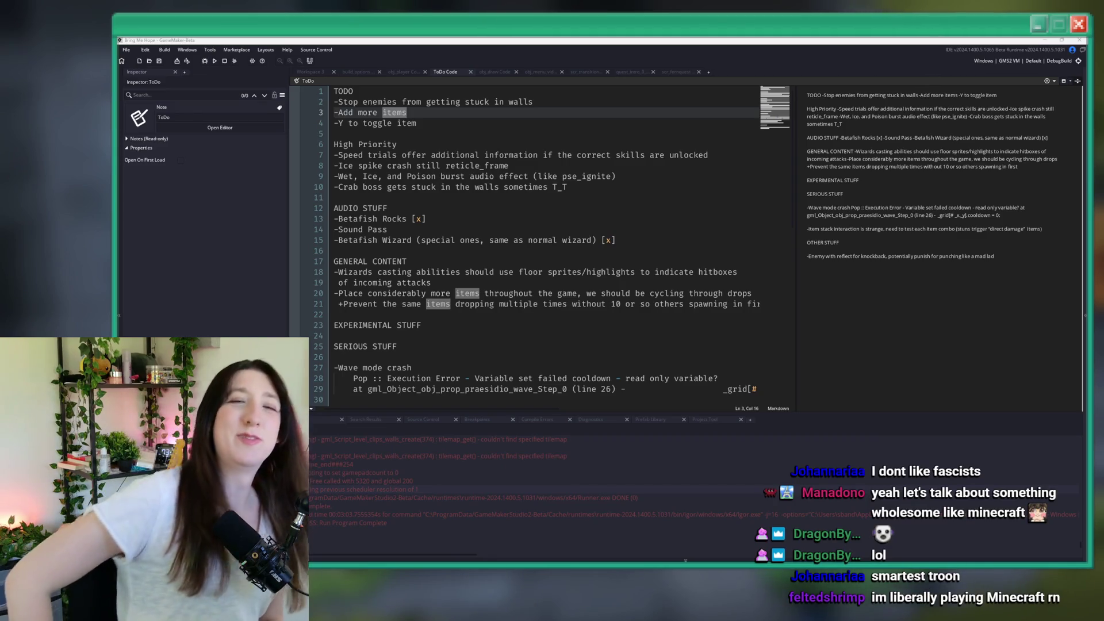
{"action": "left_click", "coordinate": [672, 166]}
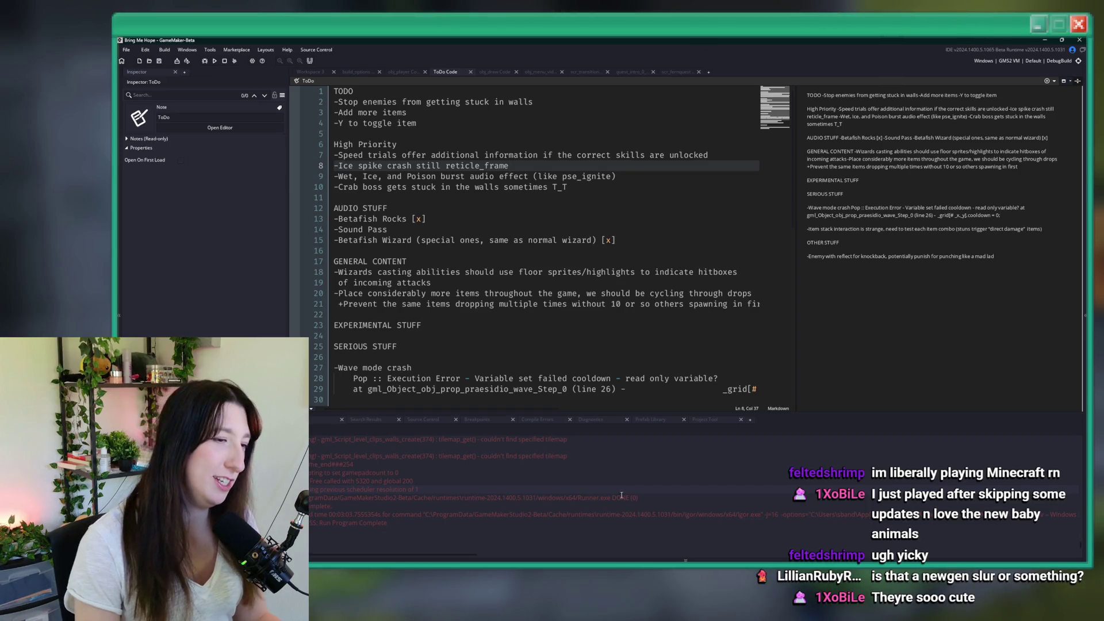
{"action": "key", "text": "super"}
{"action": "type", "text": "curseforge"}
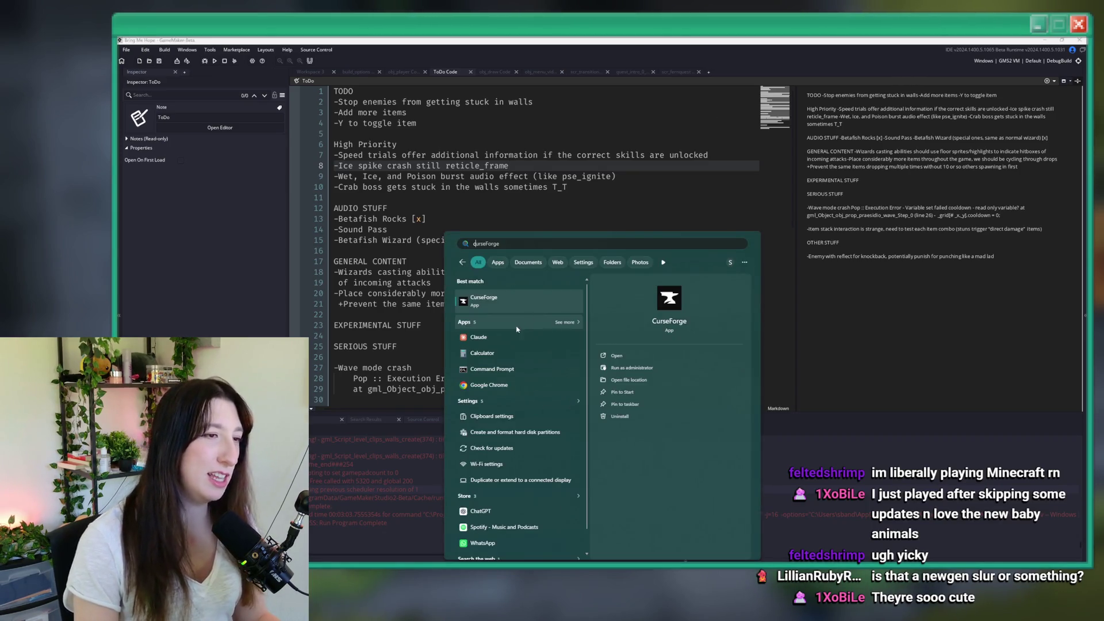
Step: Open CurseForge, dismiss the update notes, and press Play on Valhelsia 6 in My Modpacks
{"action": "left_click", "coordinate": [521, 315]}
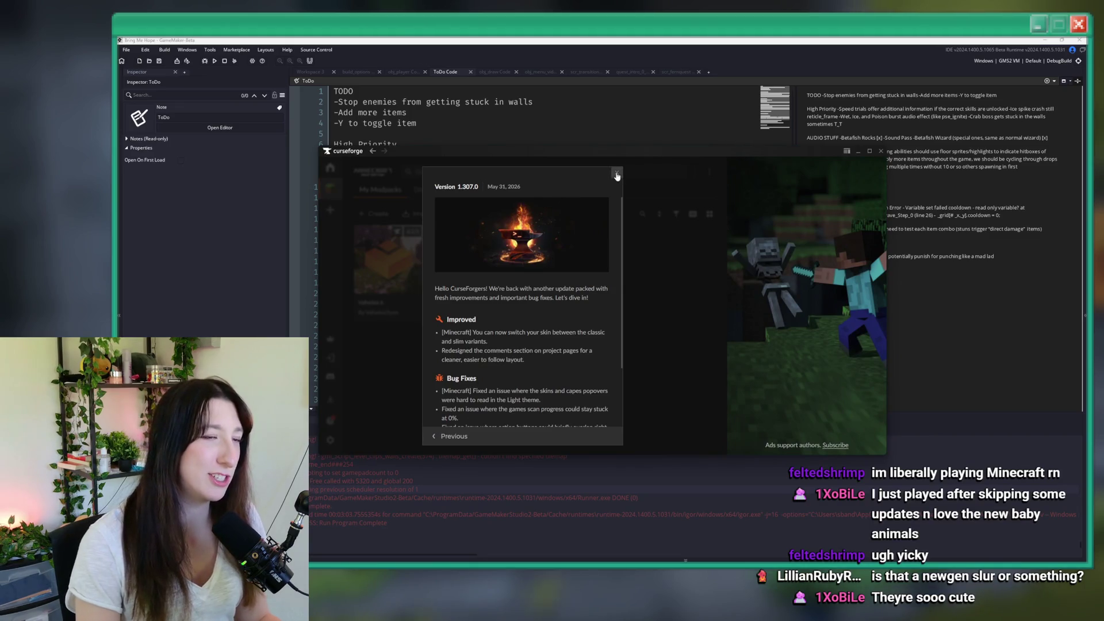
{"action": "left_click", "coordinate": [617, 176]}
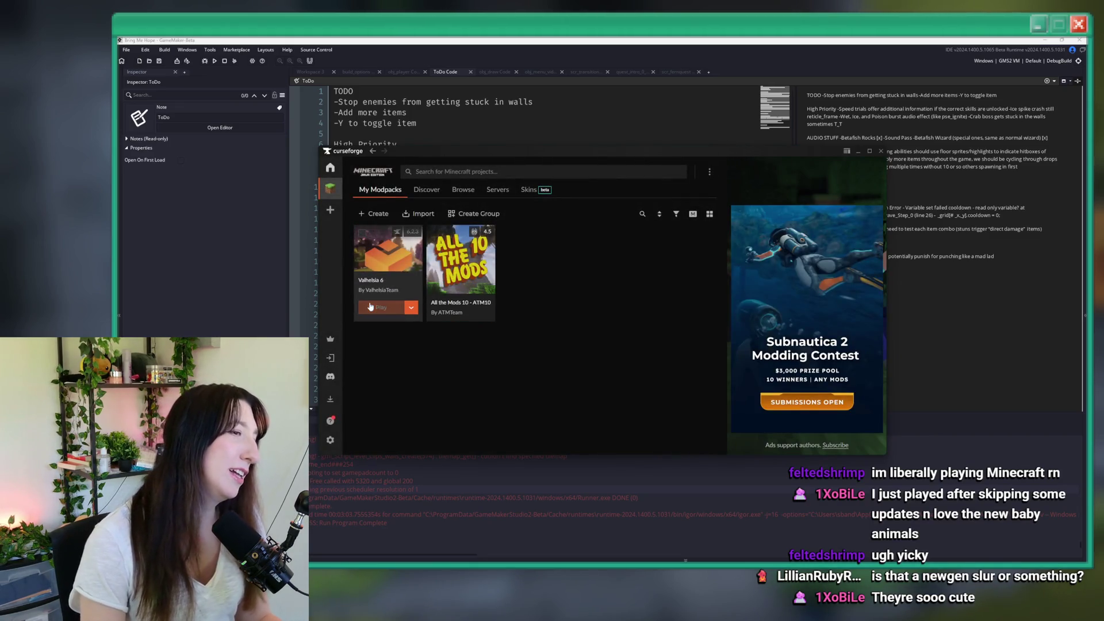
{"action": "left_click", "coordinate": [370, 307]}
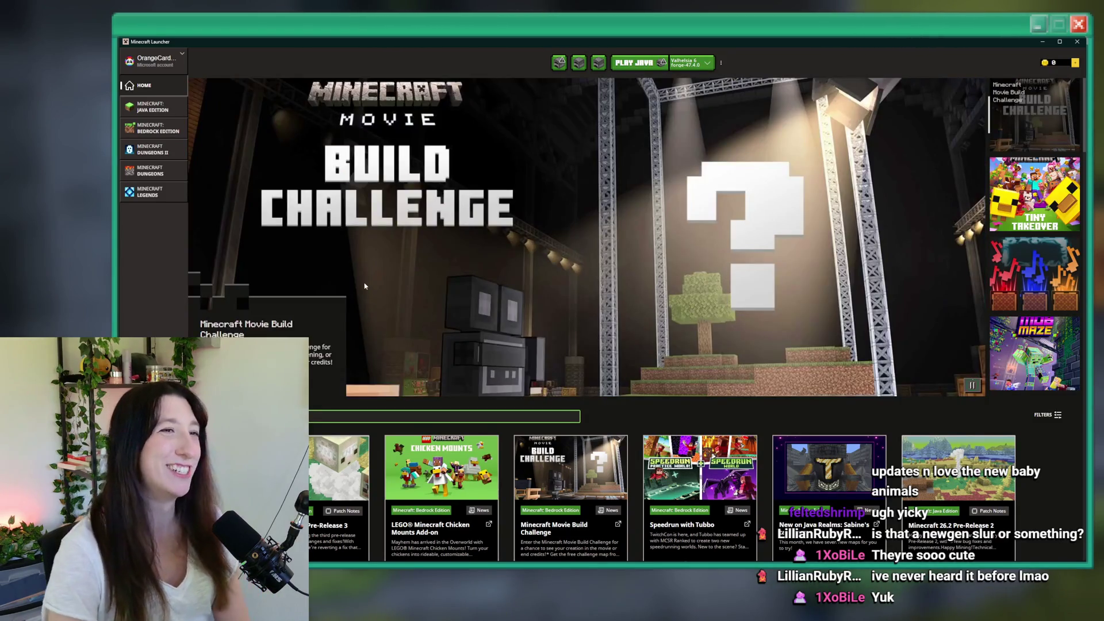
Step: Press PLAY JAVA with the Valhelsia 6 Forge profile so the modpack starts loading
{"action": "left_click", "coordinate": [634, 63]}
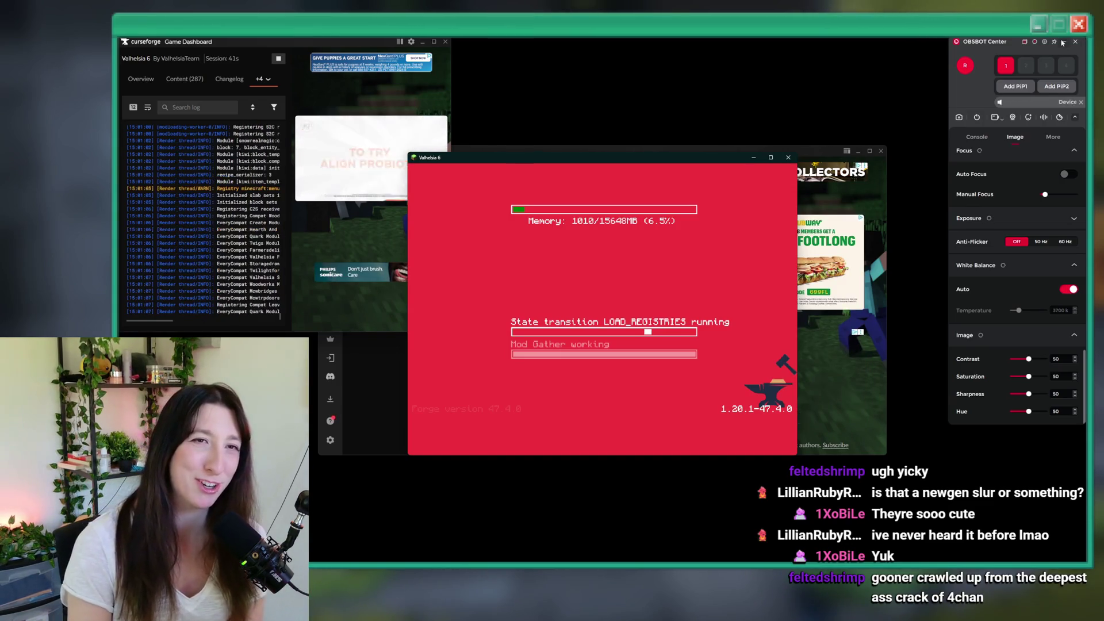
Step: Close the OBSBOT Center panel and switch to the Twitch stream in the browser
{"action": "left_click", "coordinate": [1062, 43]}
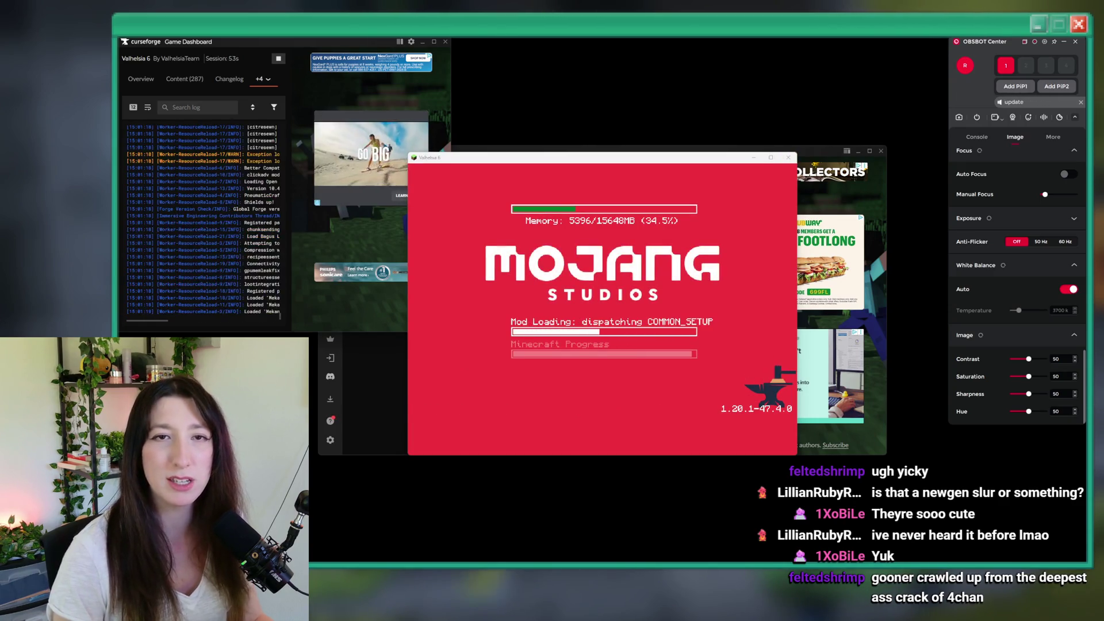
{"action": "key", "text": "alt+Tab"}
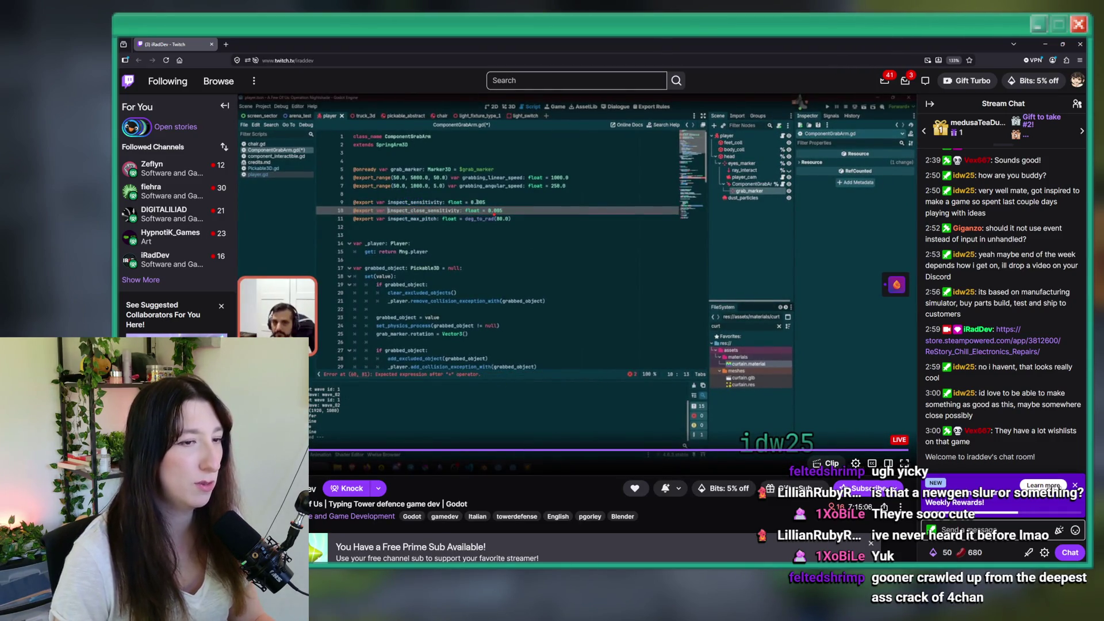
Step: Restore the Twitch browser to a smaller window and bring the Valhelsia 6 title screen forward
{"action": "scroll", "coordinate": [852, 397], "scroll_direction": "down", "scroll_amount": 2}
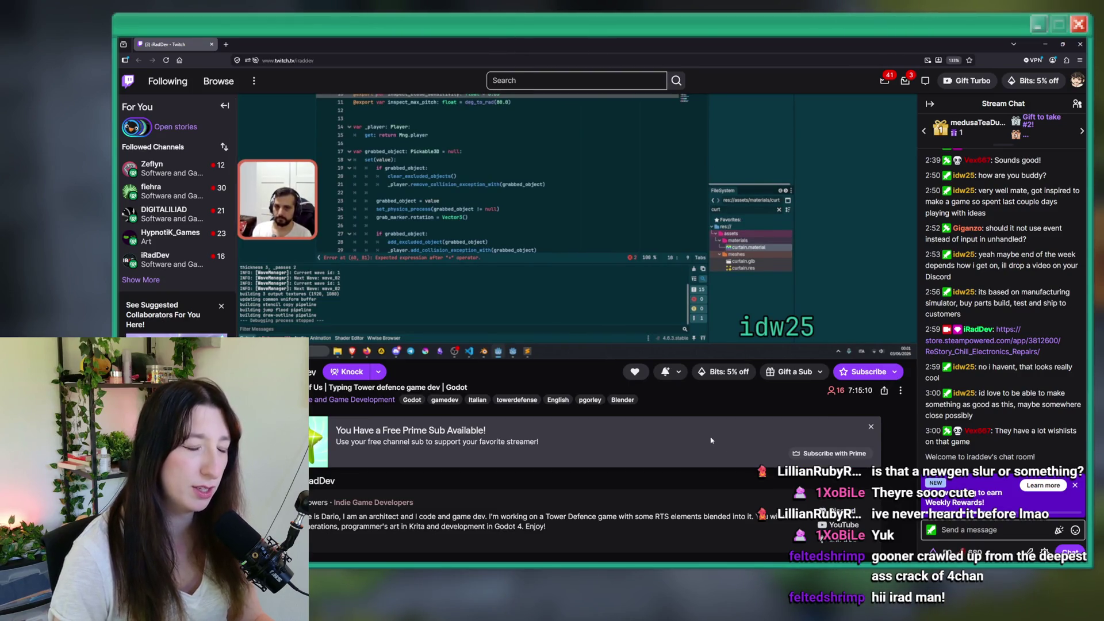
{"action": "scroll", "coordinate": [712, 439], "scroll_direction": "up", "scroll_amount": 2}
{"action": "left_click", "coordinate": [317, 61]}
{"action": "double_click", "coordinate": [320, 61]}
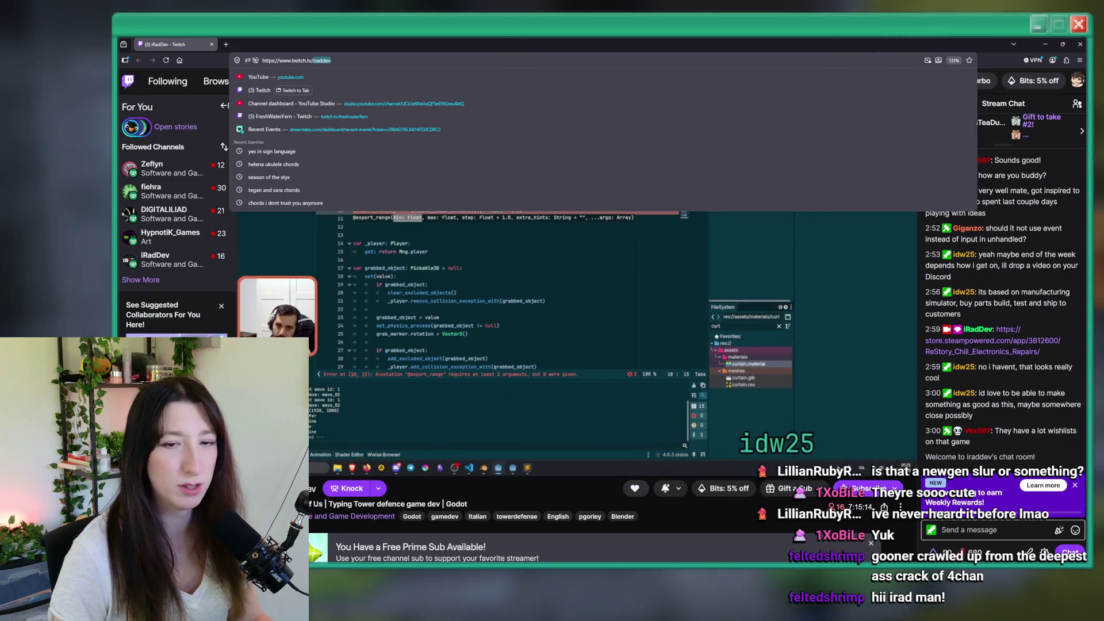
{"action": "key", "text": "Escape"}
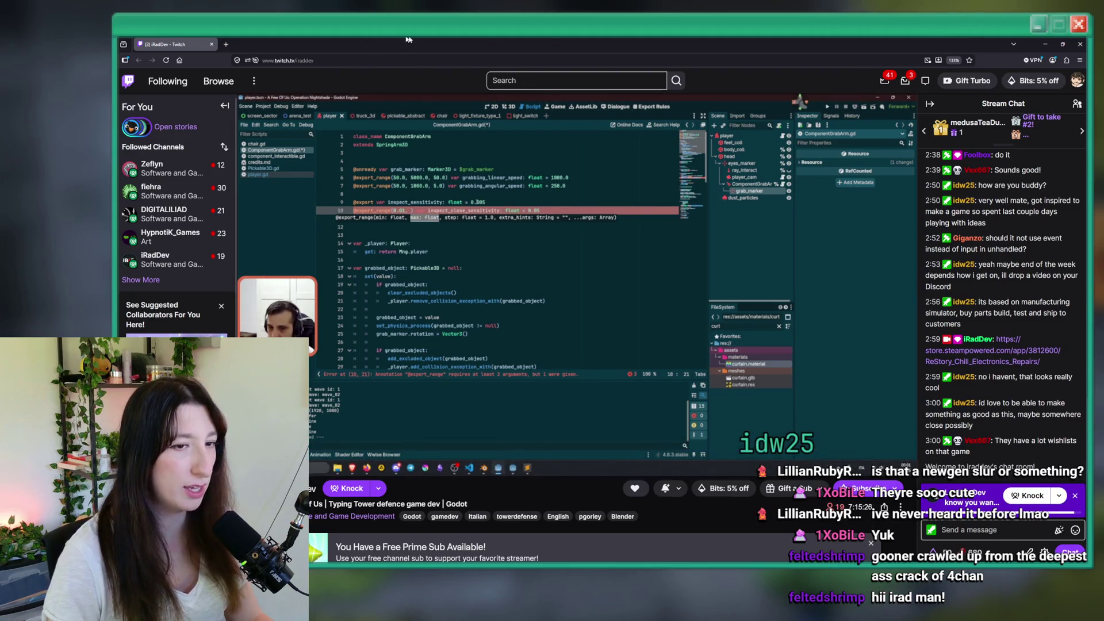
{"action": "double_click", "coordinate": [549, 42]}
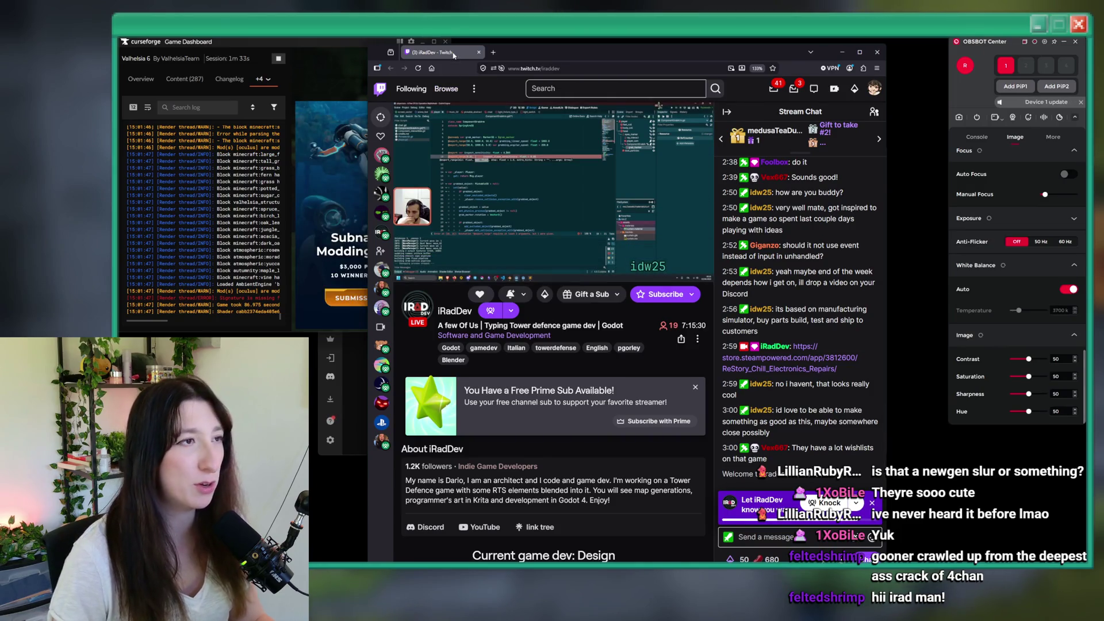
{"action": "left_click", "coordinate": [841, 51]}
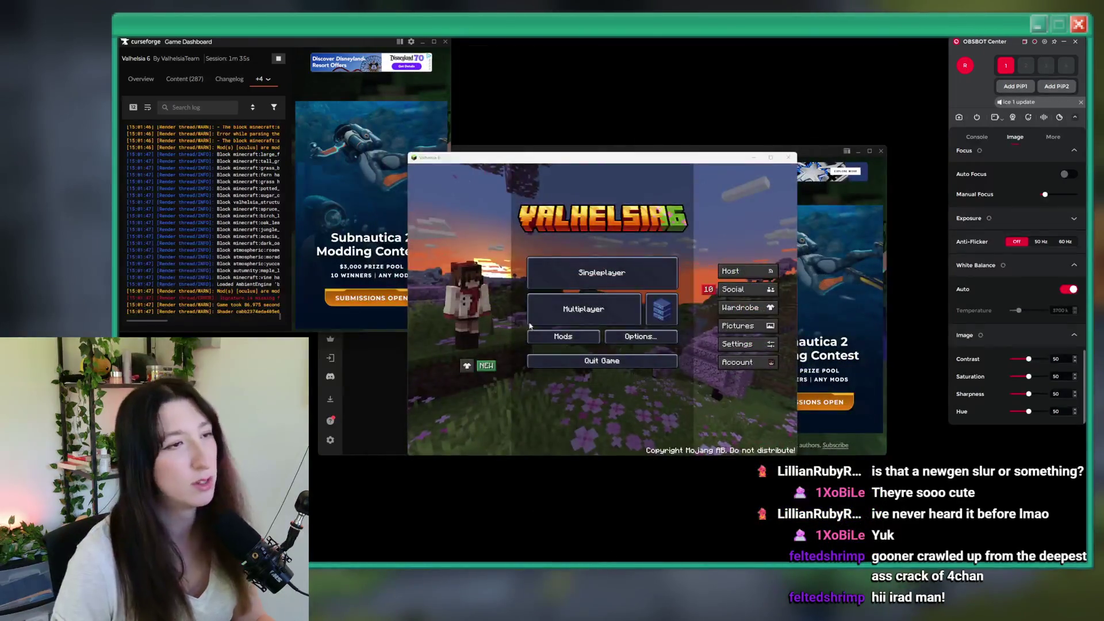
Step: Join the 'Minecraft Server' entry from the Multiplayer server list
{"action": "left_click", "coordinate": [581, 305]}
{"action": "double_click", "coordinate": [506, 221]}
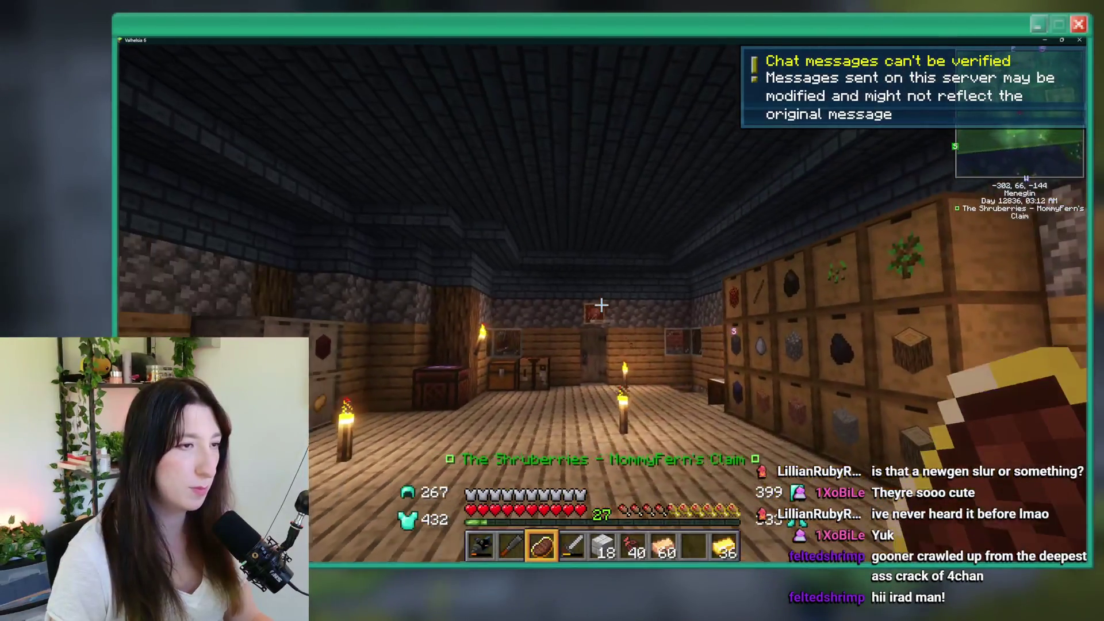
Step: Turn the Music volume on, adjust the master volume, and raise Music to 45%
{"action": "key", "text": "Escape"}
{"action": "left_click", "coordinate": [549, 251]}
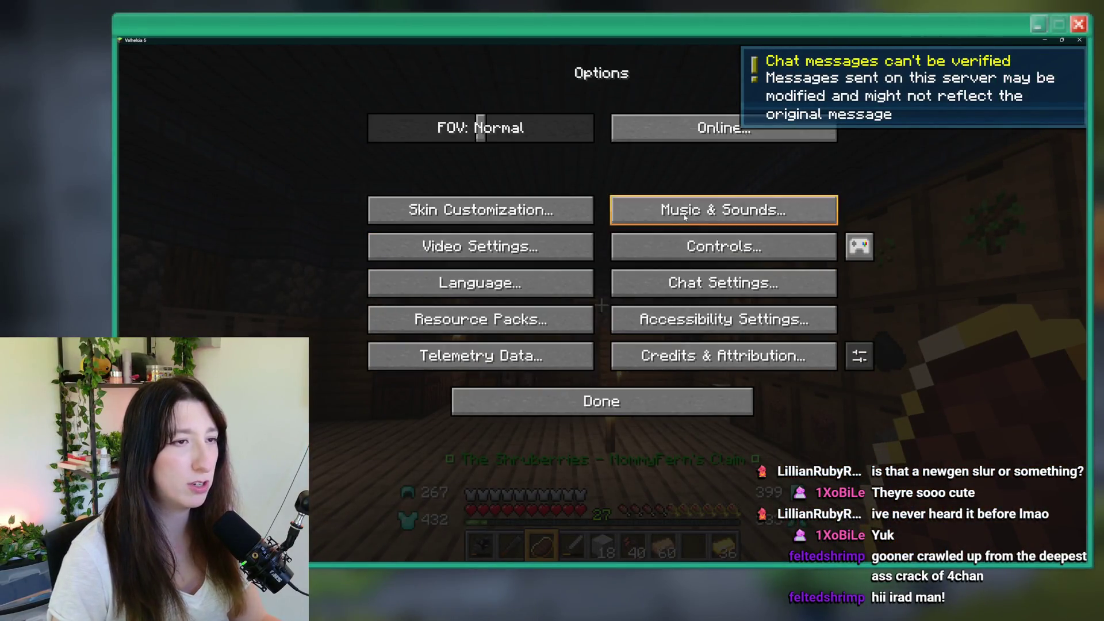
{"action": "left_click", "coordinate": [629, 202]}
{"action": "left_click_drag", "start_coordinate": [401, 161], "coordinate": [420, 153]}
{"action": "mouse_move", "coordinate": [570, 115]}
{"action": "left_mouse_down"}
{"action": "mouse_move", "coordinate": [660, 115]}
{"action": "mouse_move", "coordinate": [631, 115]}
{"action": "left_mouse_up"}
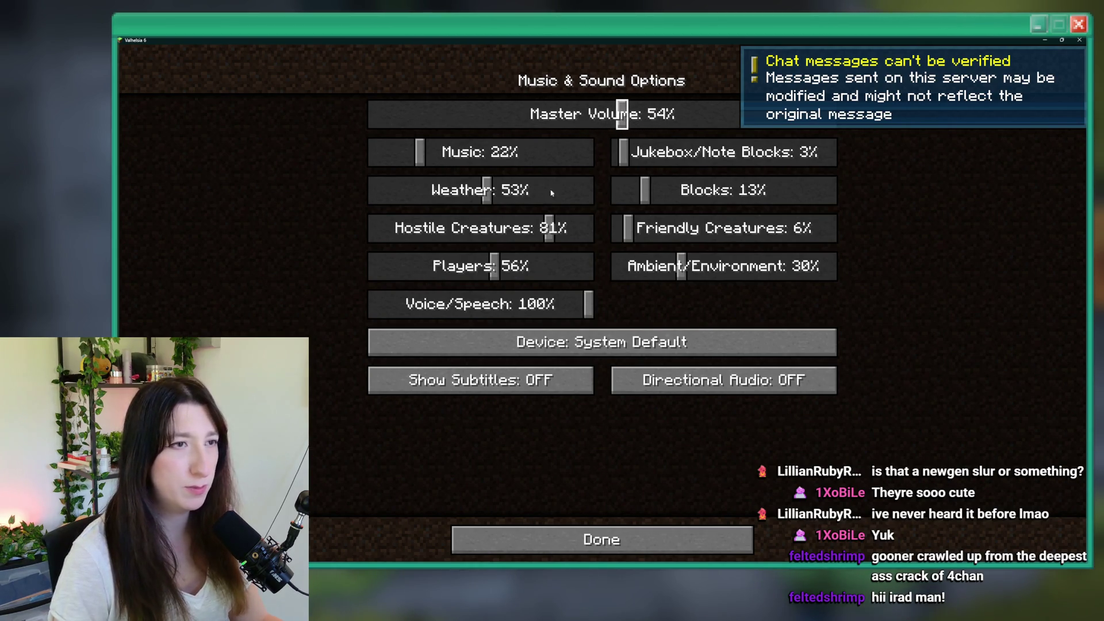
{"action": "left_click_drag", "start_coordinate": [420, 153], "coordinate": [470, 154]}
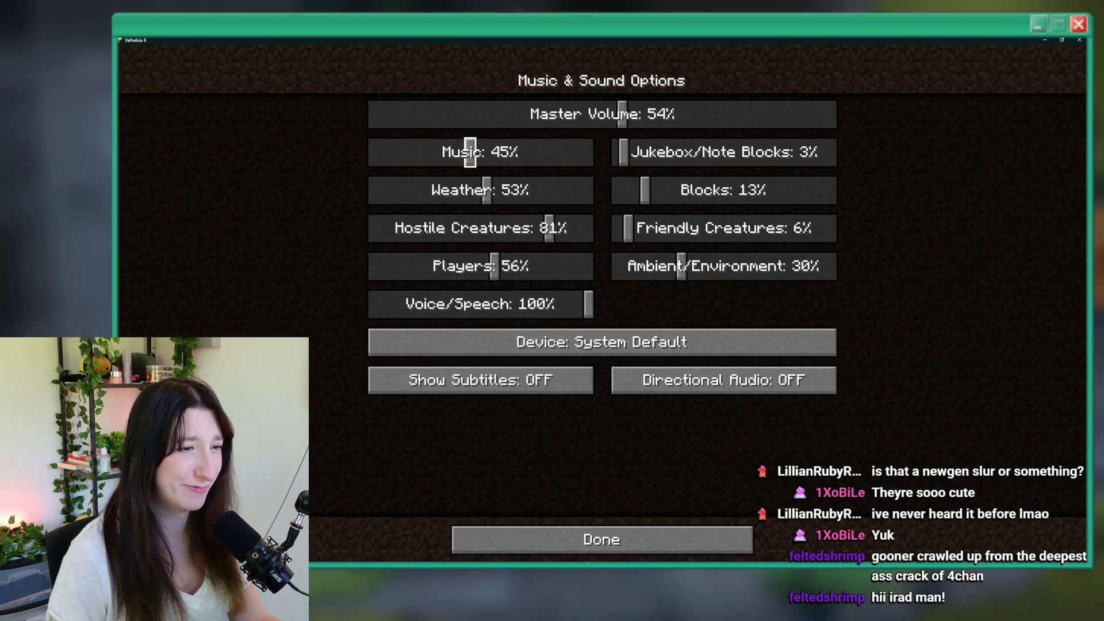
{"action": "left_click", "coordinate": [601, 540]}
{"action": "key", "text": "Escape"}
{"action": "key", "text": "Escape"}
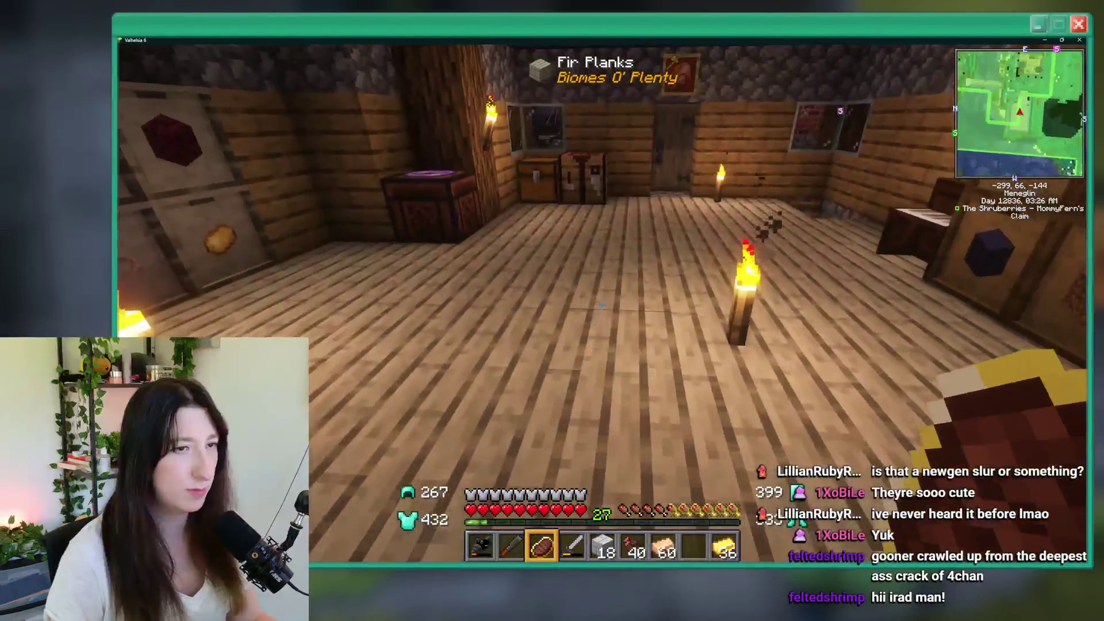
Step: Reopen Music & Sounds and lower the Music volume to 26%
{"action": "key", "text": "Escape"}
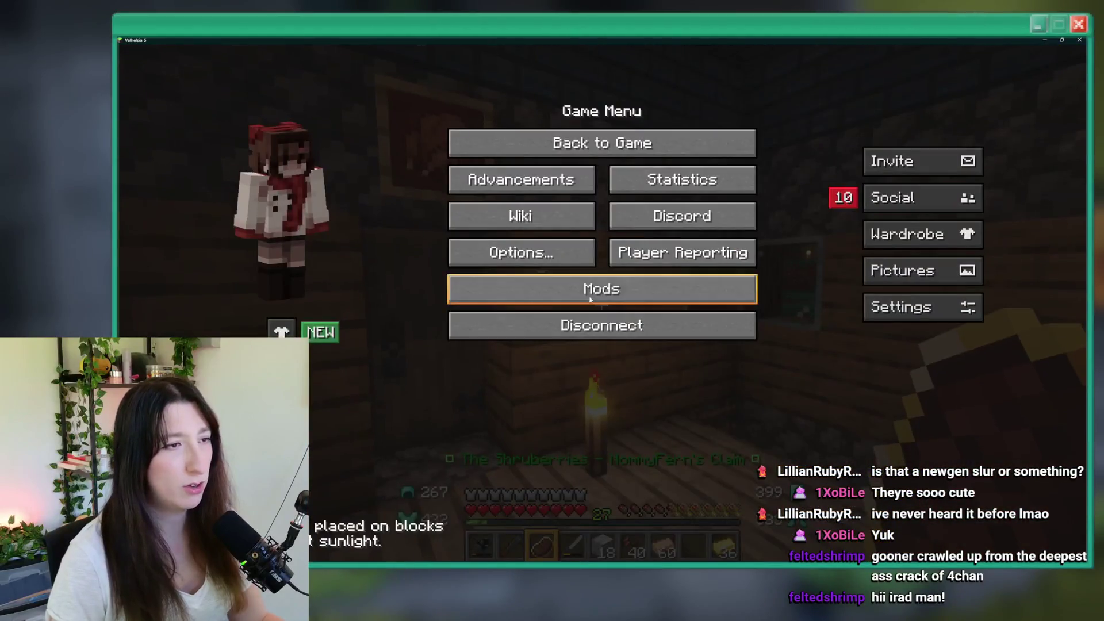
{"action": "key", "text": "Escape"}
{"action": "key", "text": "Escape"}
{"action": "left_click", "coordinate": [520, 253]}
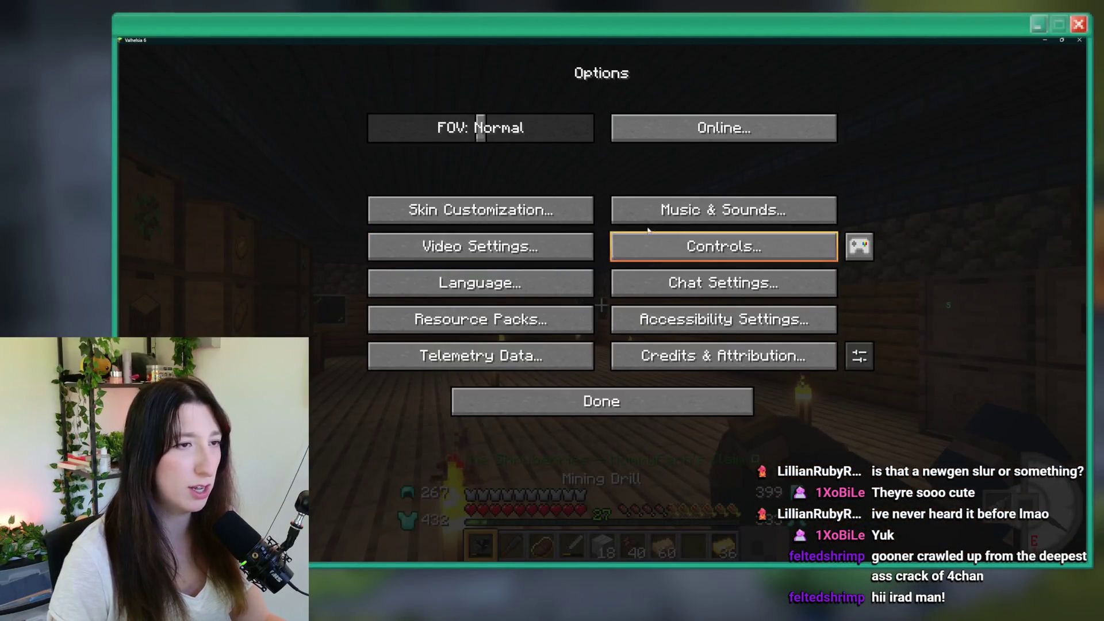
{"action": "left_click", "coordinate": [645, 221]}
{"action": "left_click", "coordinate": [443, 155]}
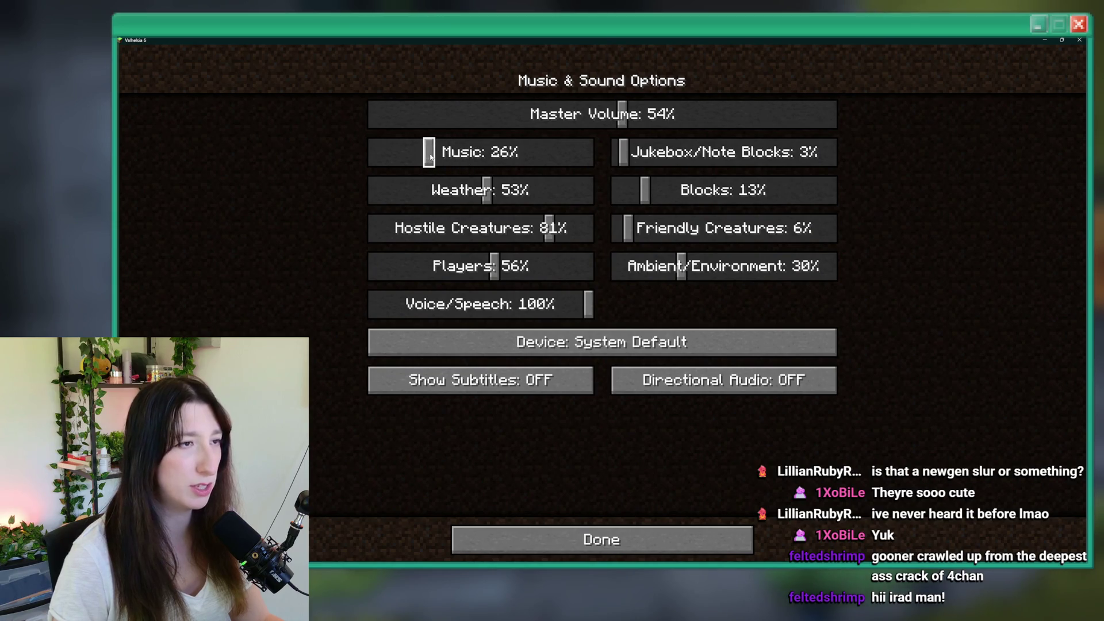
{"action": "left_click", "coordinate": [521, 549]}
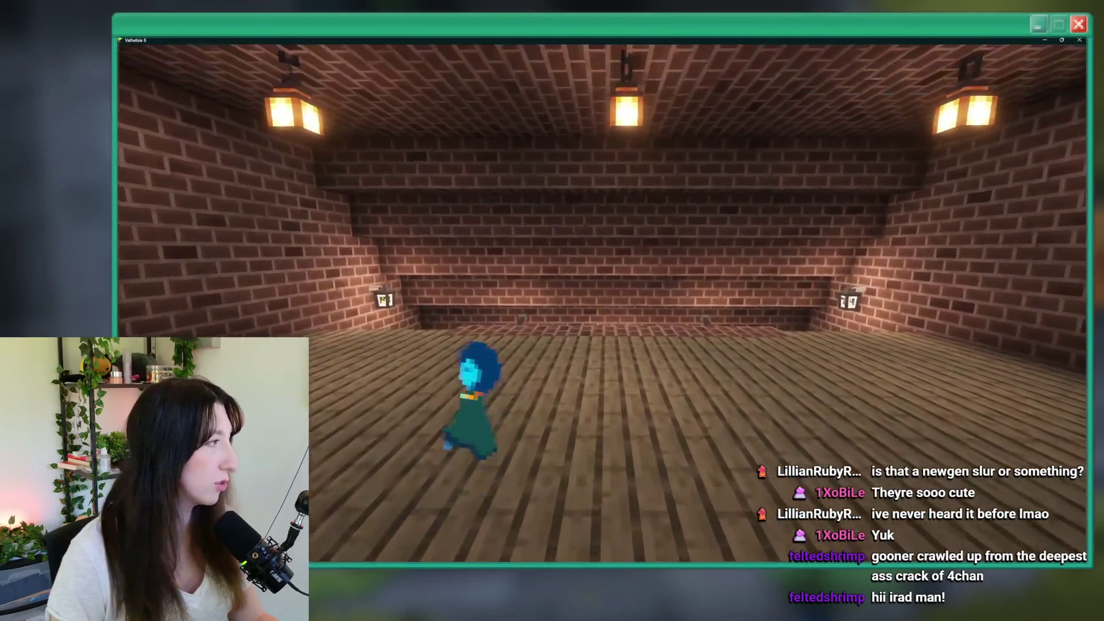
Step: Walk forward into the brick-roofed indoor crop farm
{"action": "key", "text": "w"}
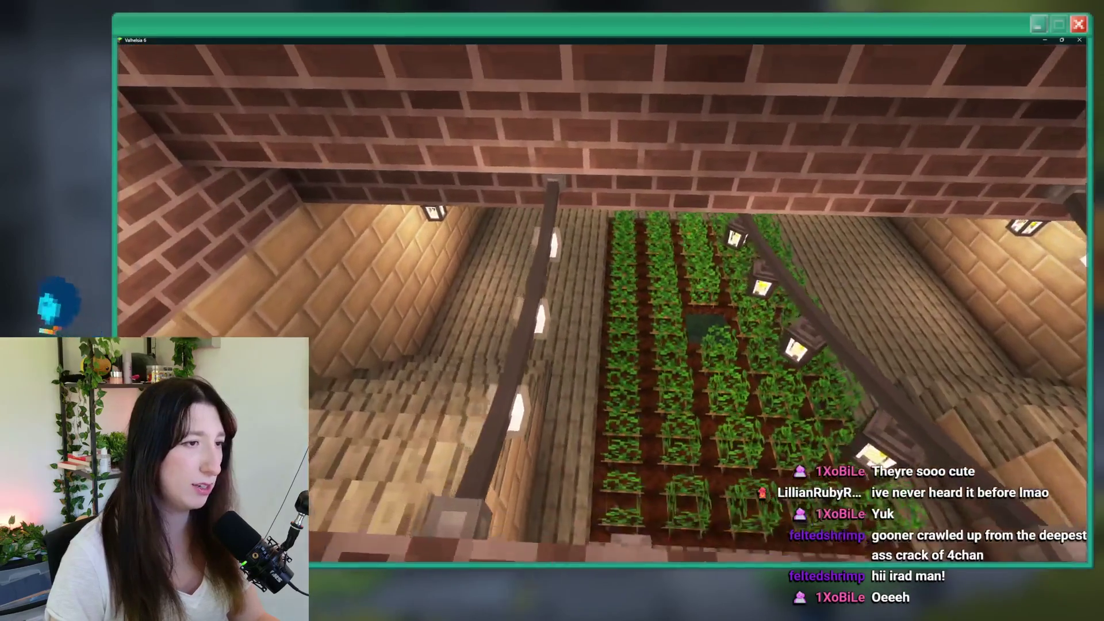